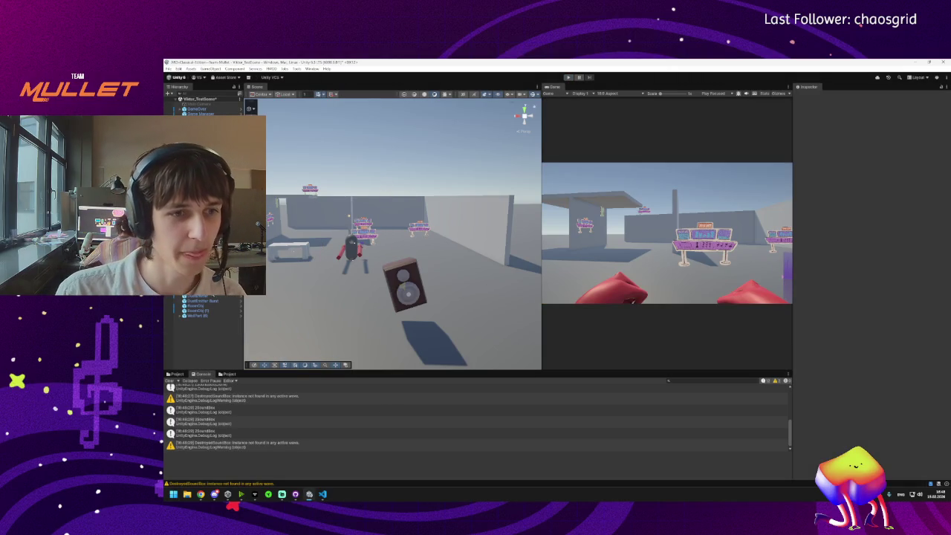
# Step: Inspect the SoundBox speaker and its referenced Container_Hit hit-animation object
pyautogui.click(405, 286)
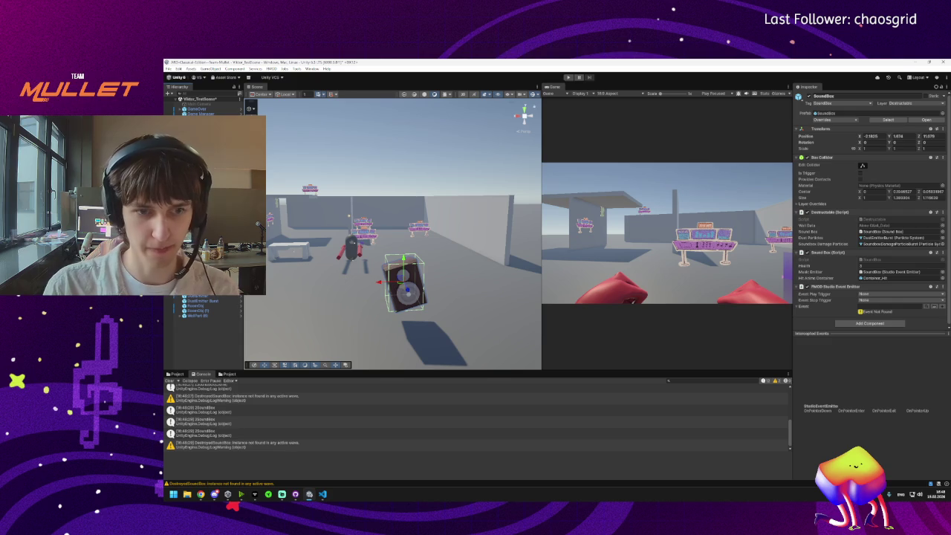
pyautogui.click(405, 286)
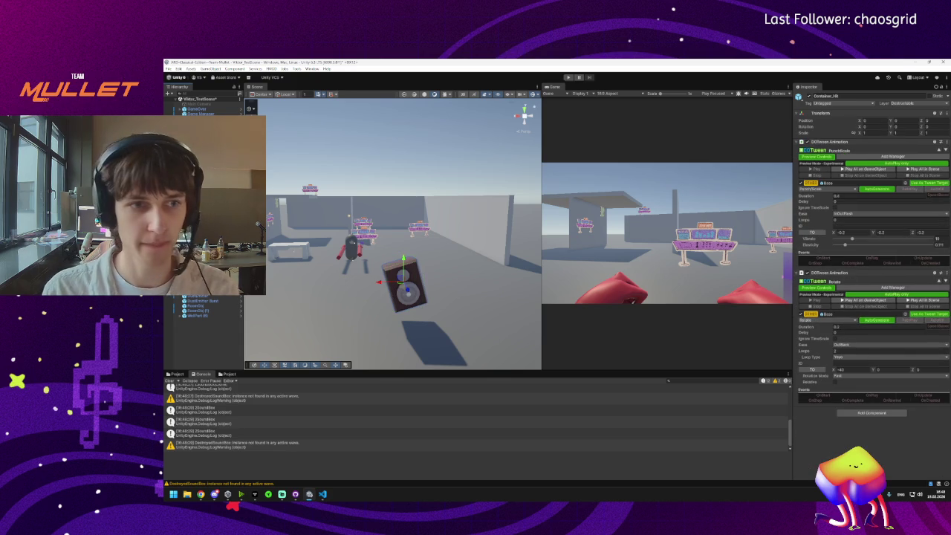
pyautogui.click(405, 286)
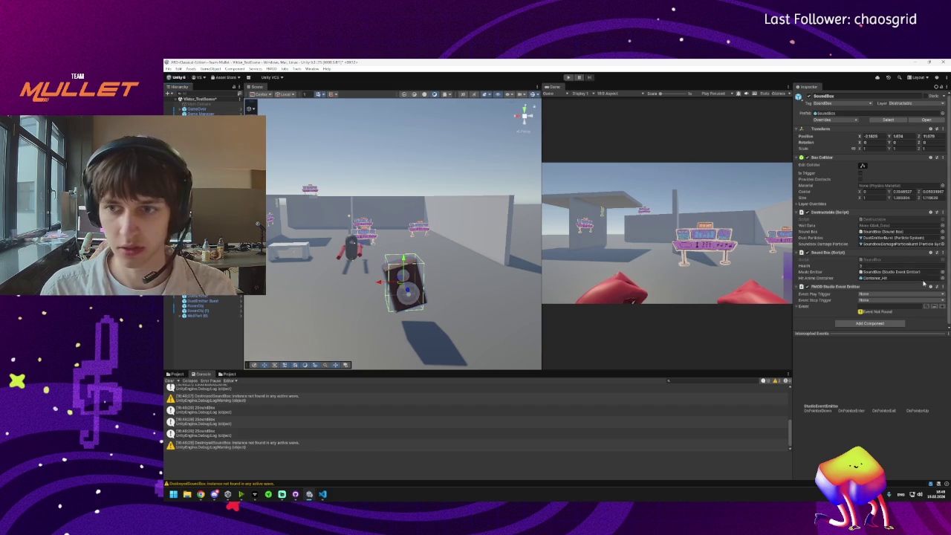
pyautogui.click(816, 280)
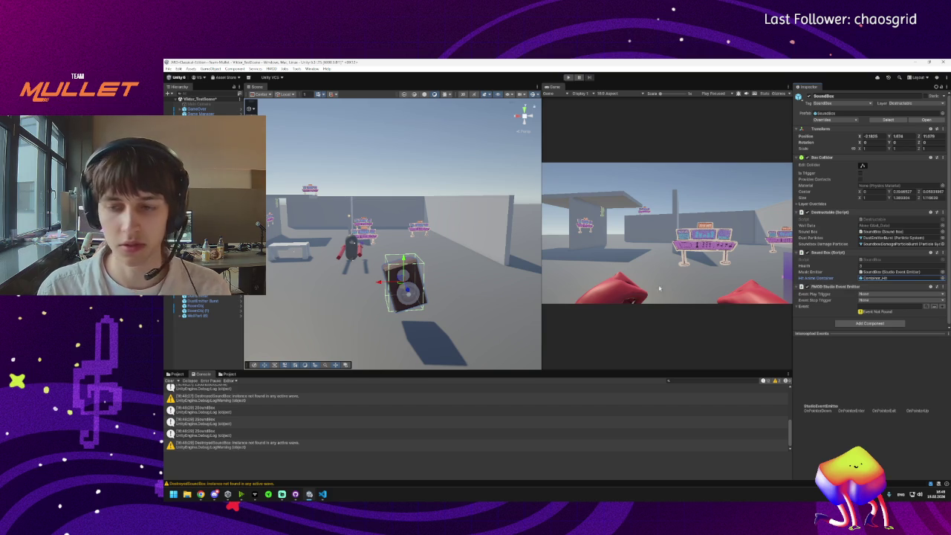
pyautogui.doubleClick(891, 278)
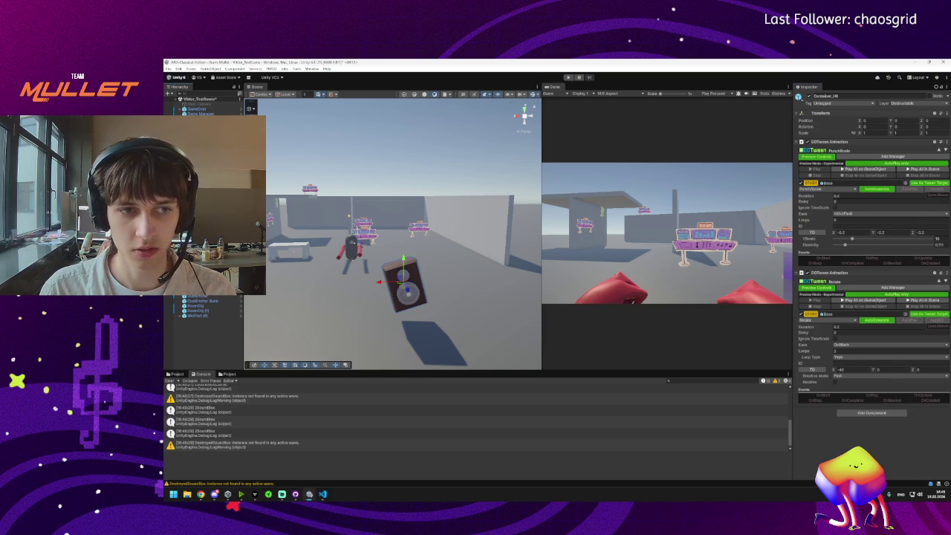
pyautogui.hotkey('ctrl', 'z')
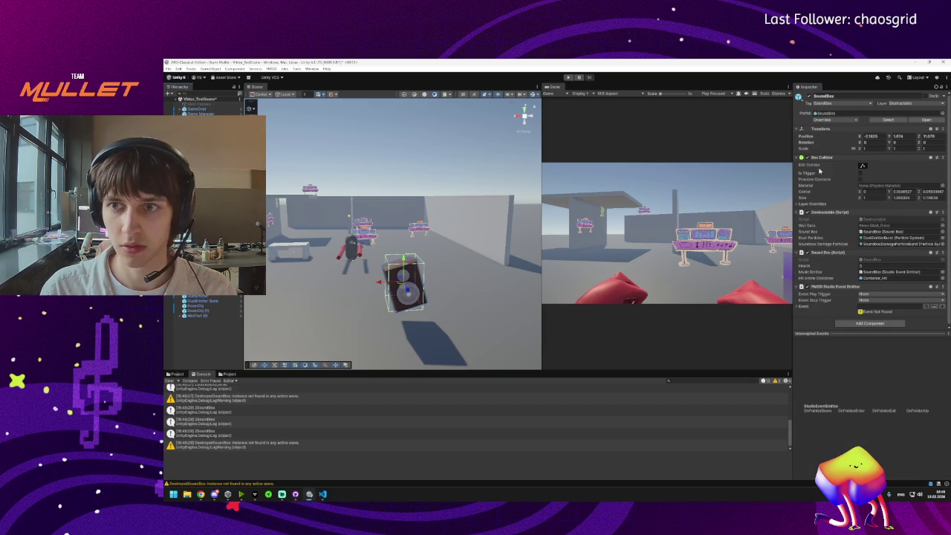
# Step: Drag the SoundBox prefab from Prefabs into the scene as SoundBox (1), then start play mode
pyautogui.moveTo(359, 287)
pyautogui.mouseDown()
pyautogui.moveTo(376, 278)
pyautogui.moveTo(382, 288)
pyautogui.moveTo(424, 295)
pyautogui.moveTo(401, 290)
pyautogui.mouseUp()
pyautogui.click(182, 373)
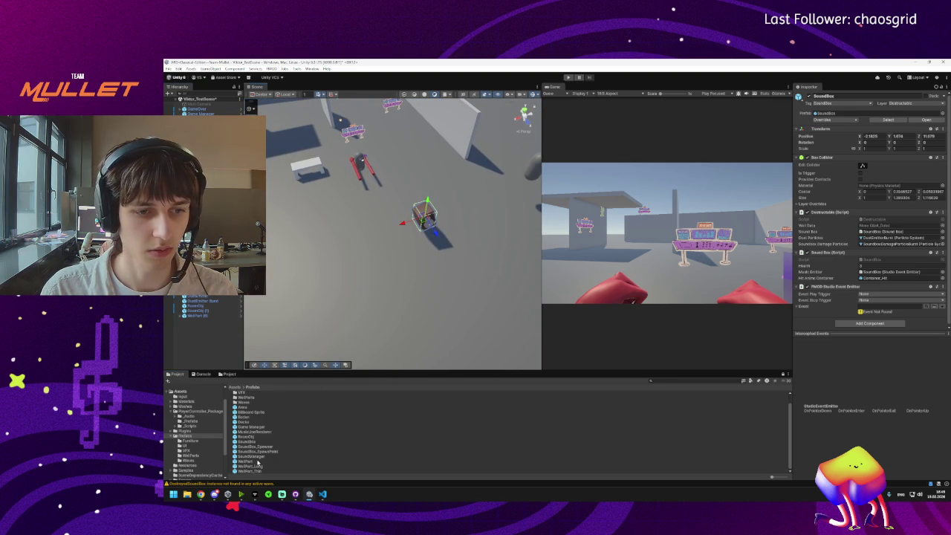
pyautogui.moveTo(249, 448)
pyautogui.mouseDown()
pyautogui.moveTo(256, 356)
pyautogui.moveTo(301, 208)
pyautogui.moveTo(312, 223)
pyautogui.mouseUp()
pyautogui.moveTo(376, 236); pyautogui.dragTo(358, 148)
pyautogui.click(568, 77)
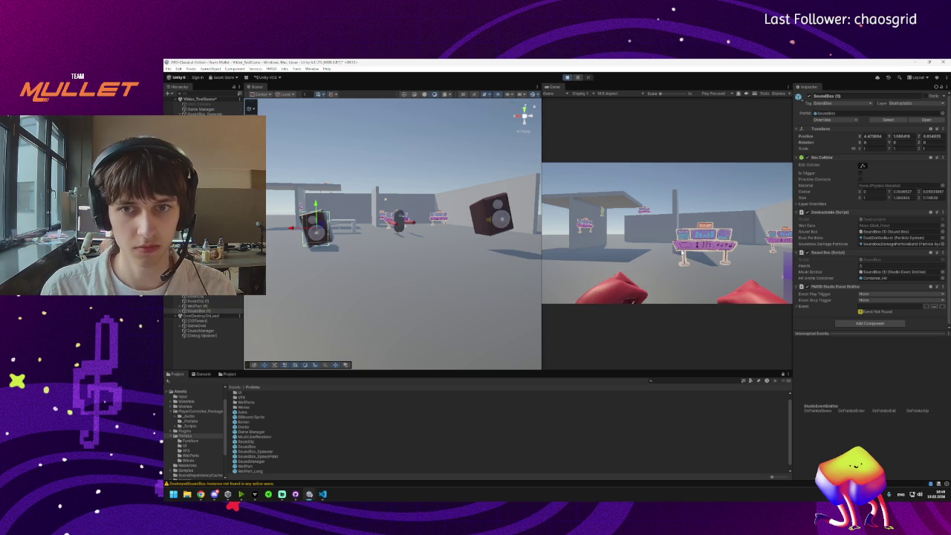
# Step: Walk the player up to a speaker and punch it so sticker particles burst off
pyautogui.click(679, 255)
pyautogui.press('w')
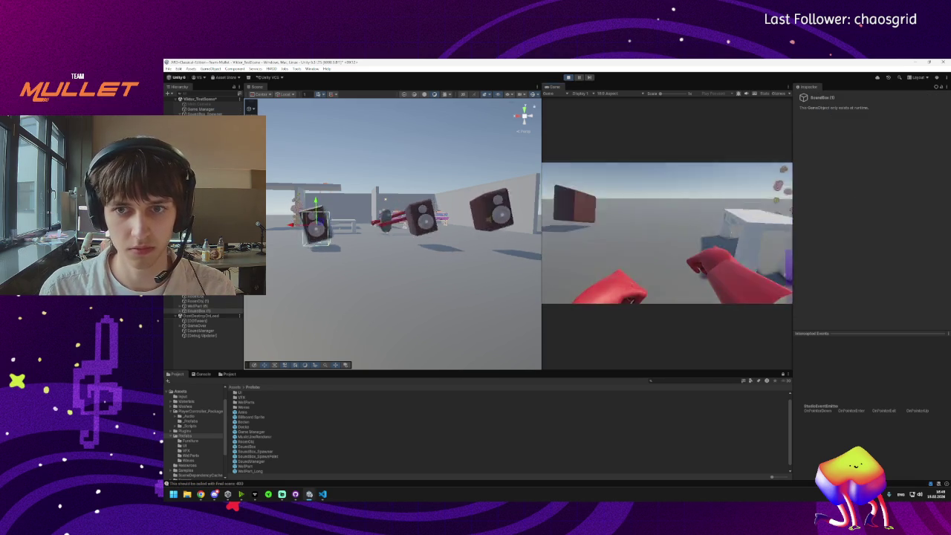
pyautogui.click(666, 233)
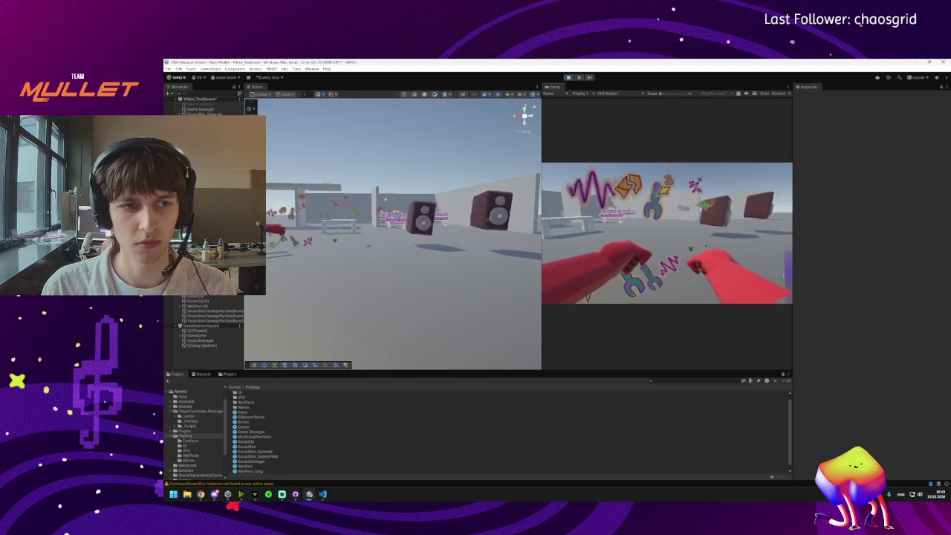
# Step: Restart play mode and select a speaker in the scene
pyautogui.press('super')
pyautogui.click(570, 81)
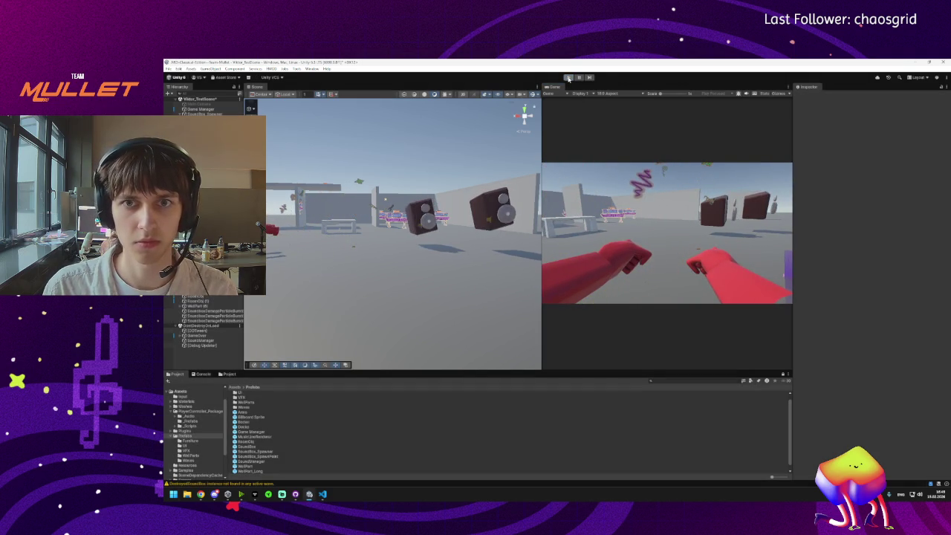
pyautogui.click(569, 78)
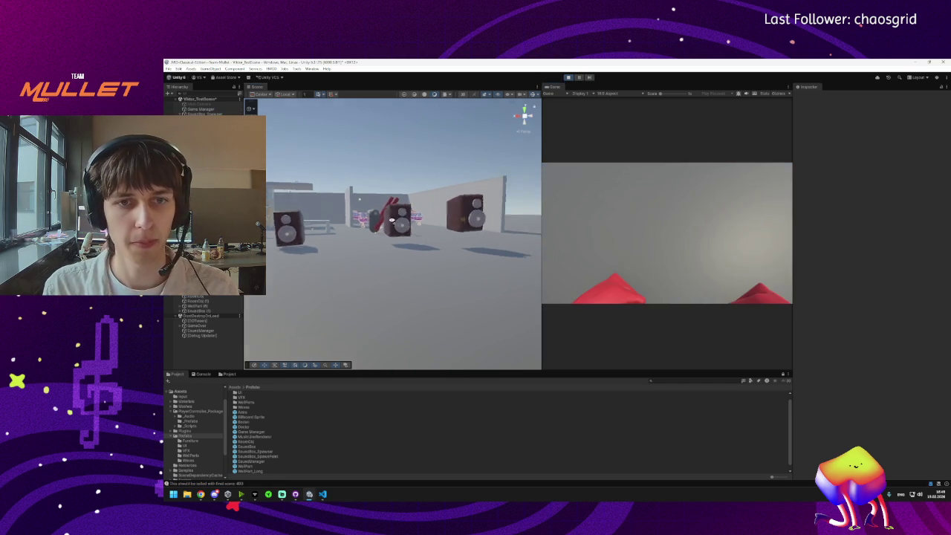
pyautogui.click(357, 246)
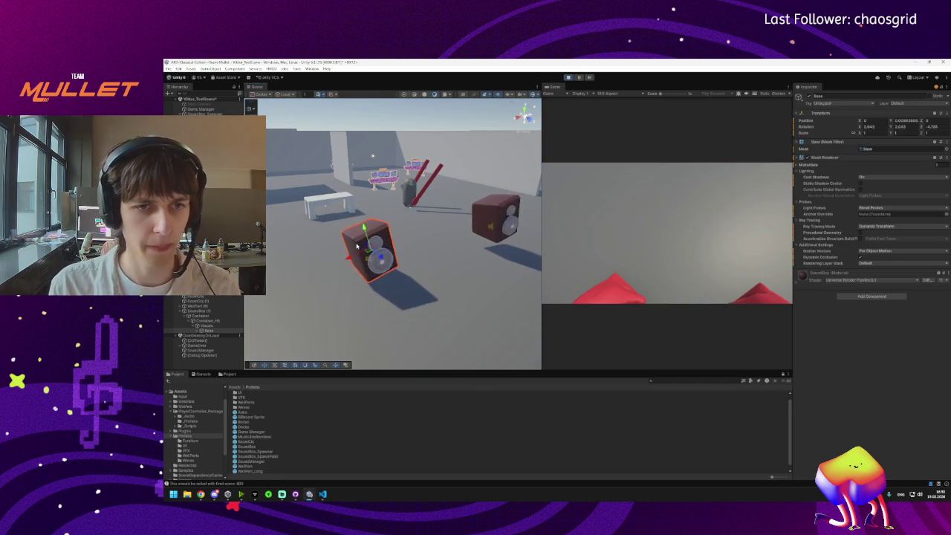
pyautogui.click(208, 324)
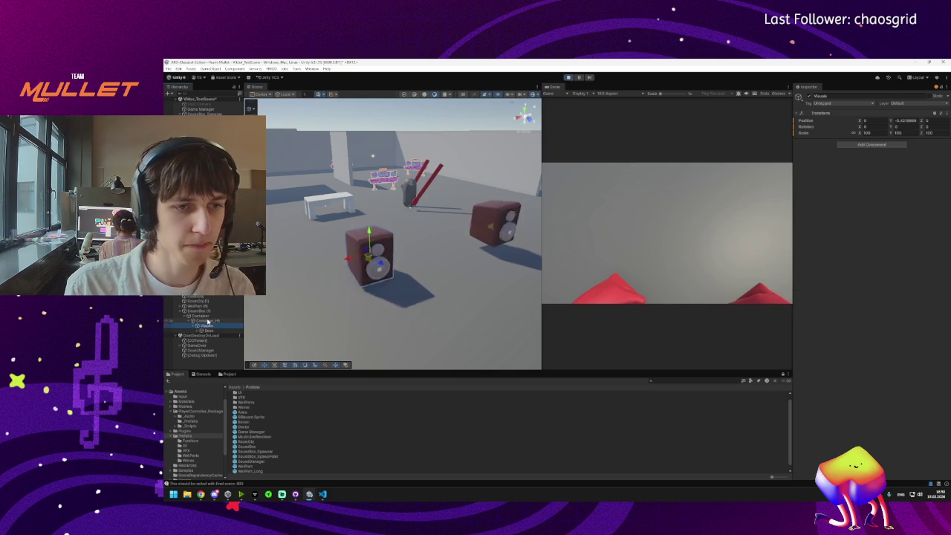
pyautogui.click(208, 320)
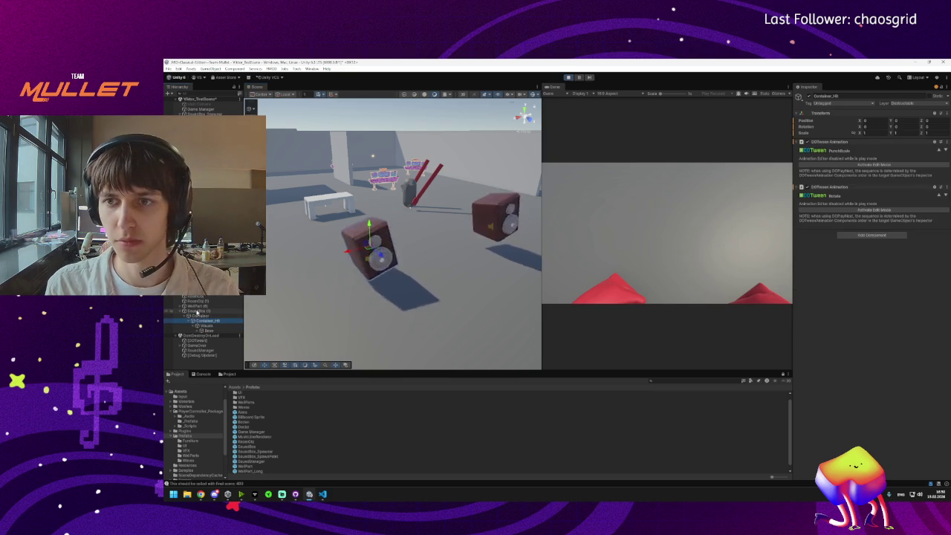
pyautogui.click(199, 311)
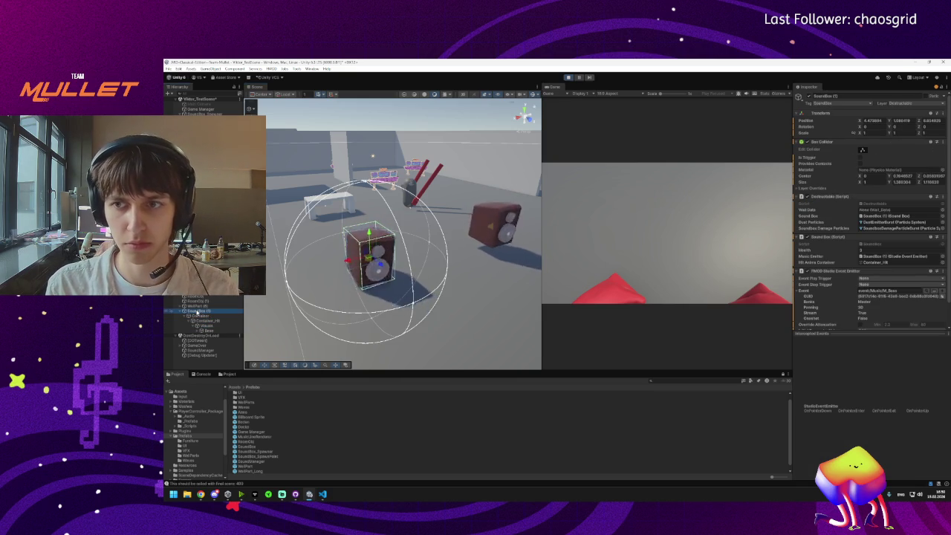
pyautogui.scroll(-1, 852, 233)
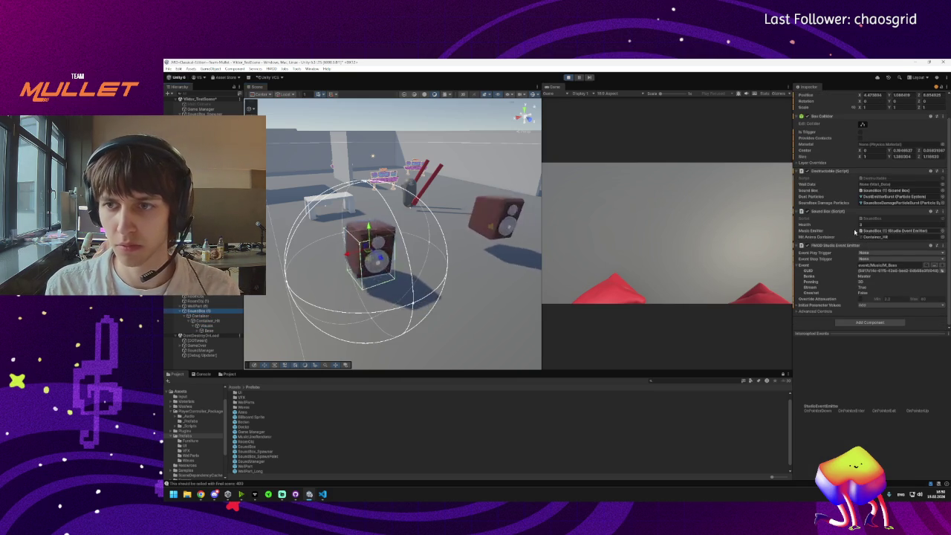
pyautogui.click(874, 237)
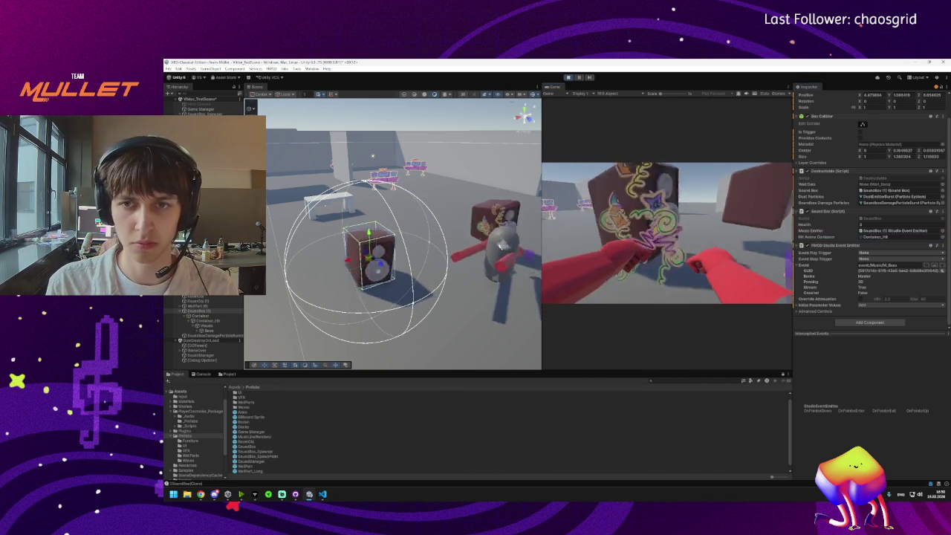
# Step: Check the Console's logged errors and stop play mode
pyautogui.press('super')
pyautogui.press('super')
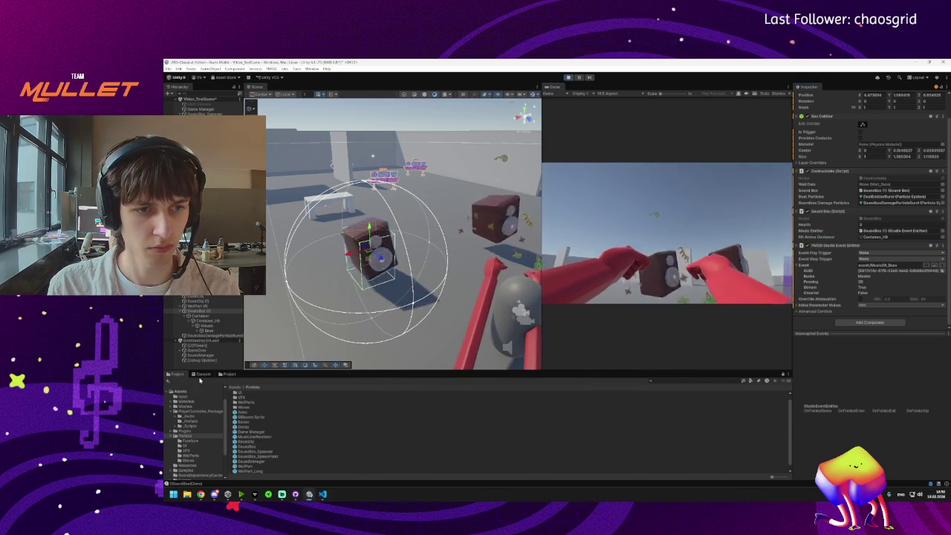
pyautogui.click(217, 421)
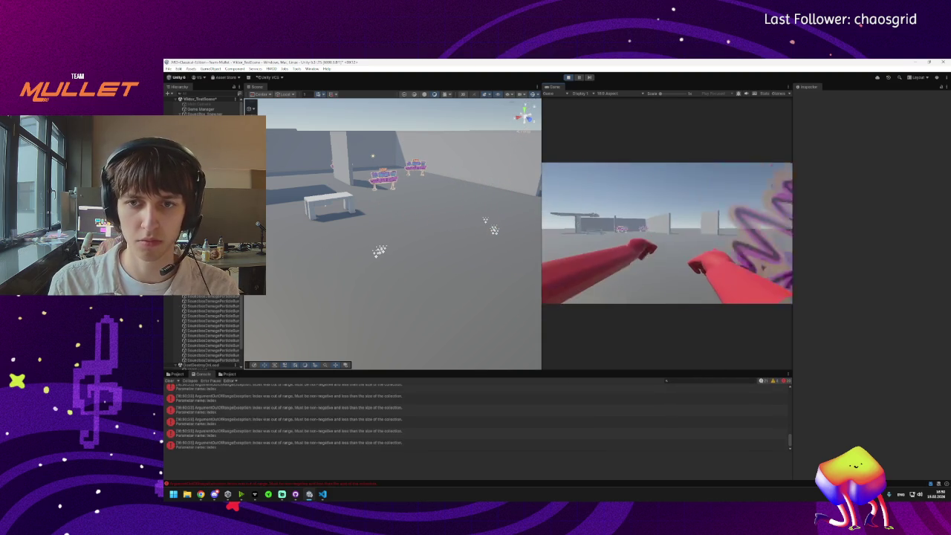
pyautogui.press('super')
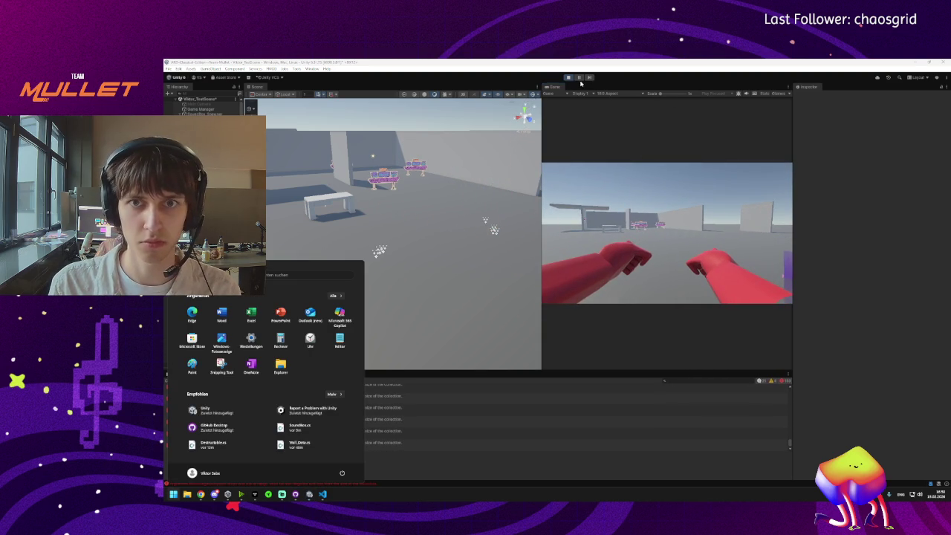
pyautogui.click(569, 77)
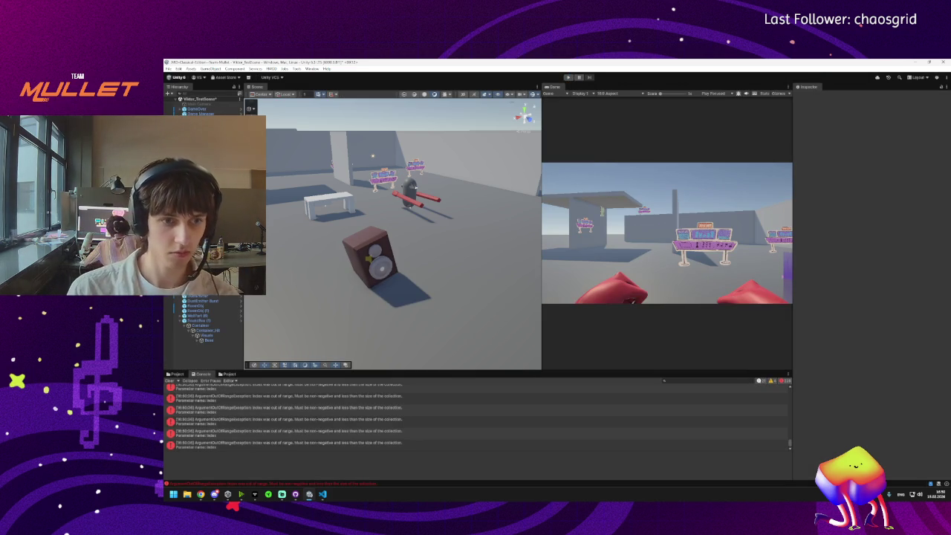
# Step: Show the project's Prefabs and select the speaker box's Container child object
pyautogui.click(177, 374)
pyautogui.click(405, 271)
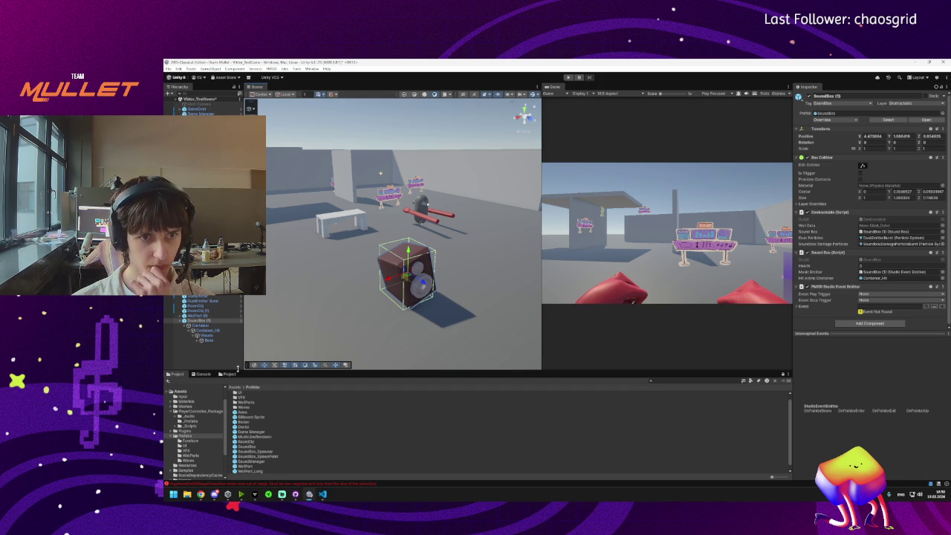
pyautogui.click(201, 326)
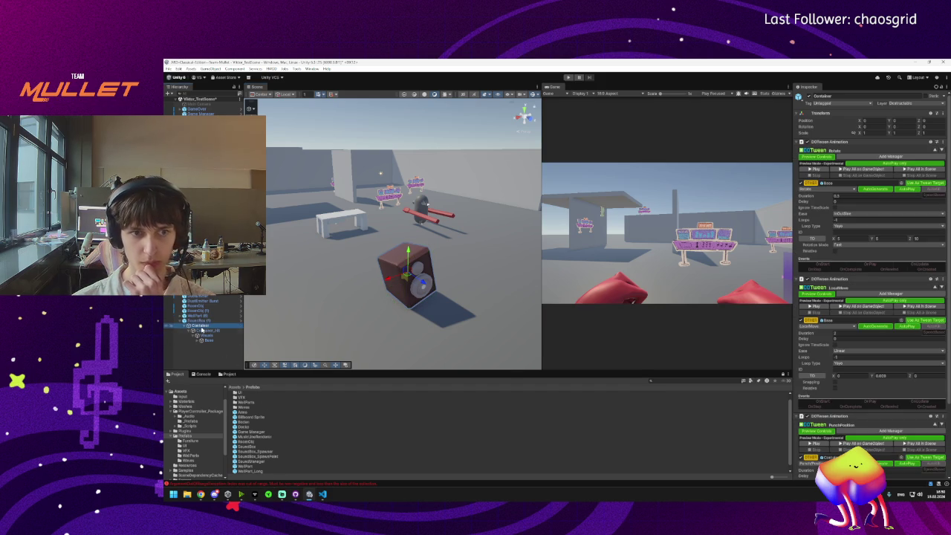
pyautogui.click(201, 330)
pyautogui.click(199, 341)
pyautogui.click(198, 341)
pyautogui.click(216, 350)
pyautogui.click(218, 356)
pyautogui.click(220, 361)
pyautogui.click(197, 341)
pyautogui.click(193, 335)
pyautogui.click(195, 330)
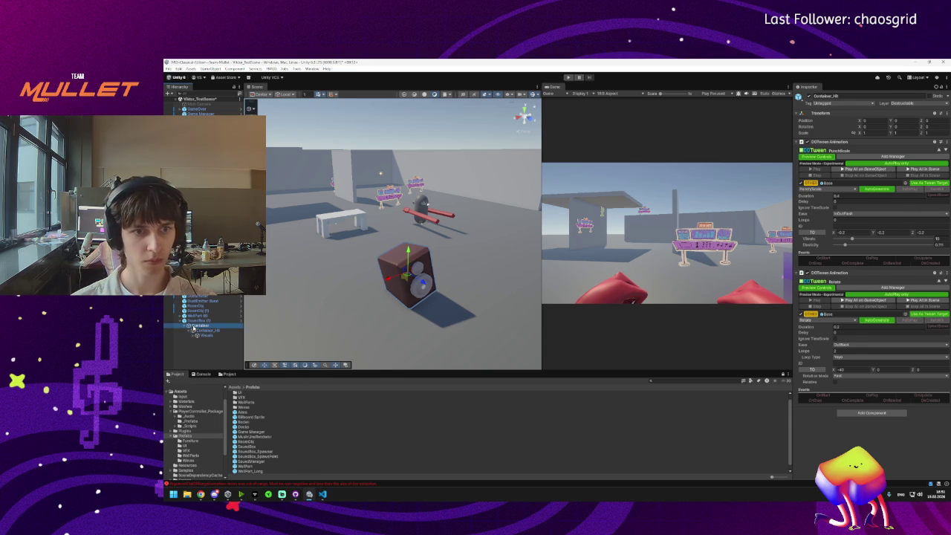
pyautogui.click(195, 325)
pyautogui.scroll(-3, 855, 356)
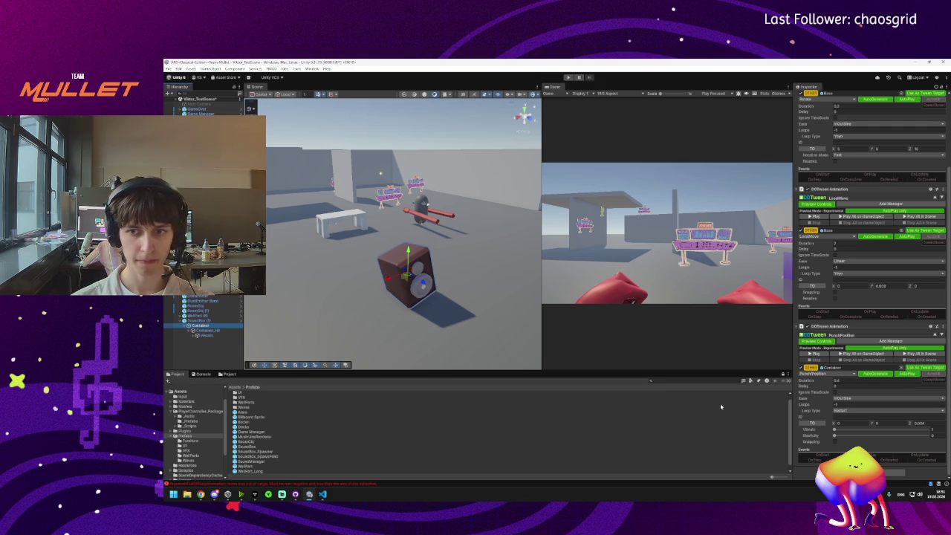
pyautogui.click(201, 321)
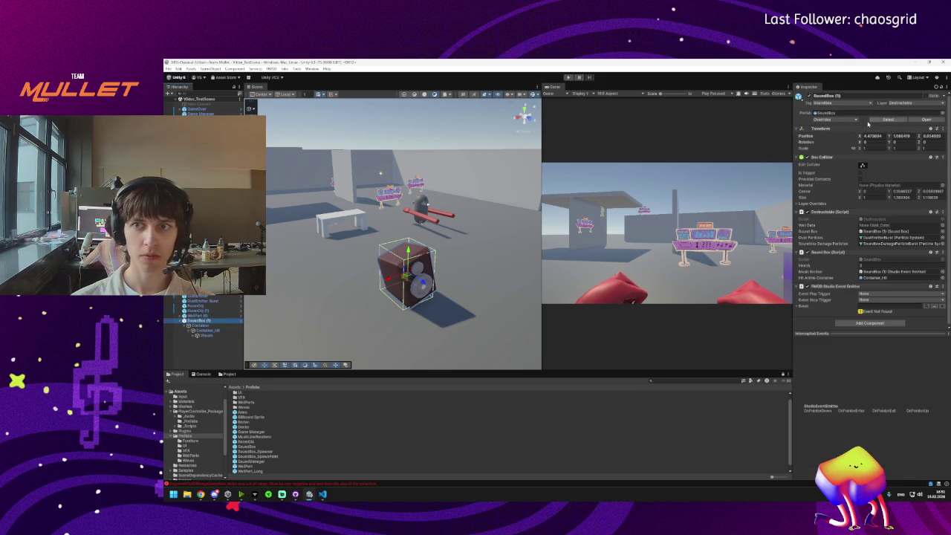
pyautogui.click(842, 120)
pyautogui.click(857, 376)
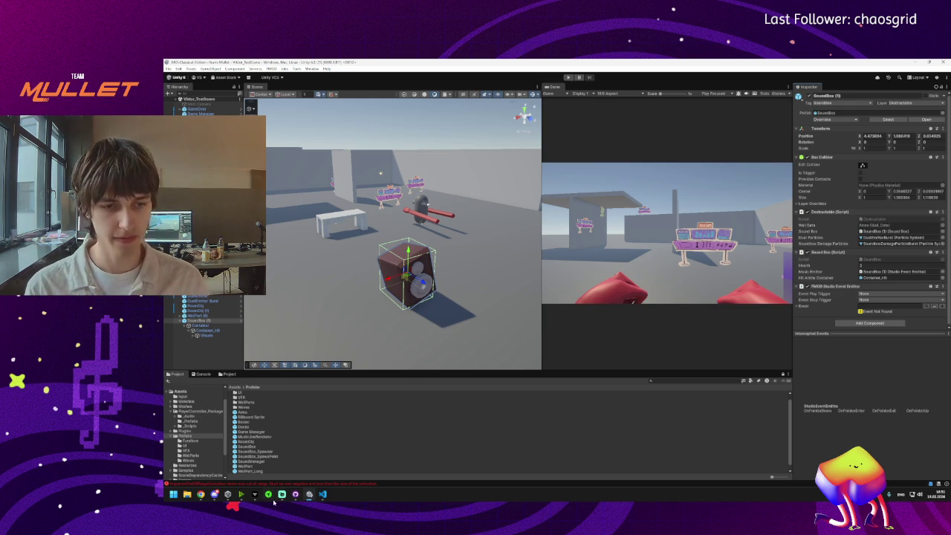
pyautogui.click(322, 495)
# Step: Bring up SoundBox.cs in VS Code at the TakeDamage foreach over Container_Hit's DOTweenAnimation children
pyautogui.moveTo(313, 496)
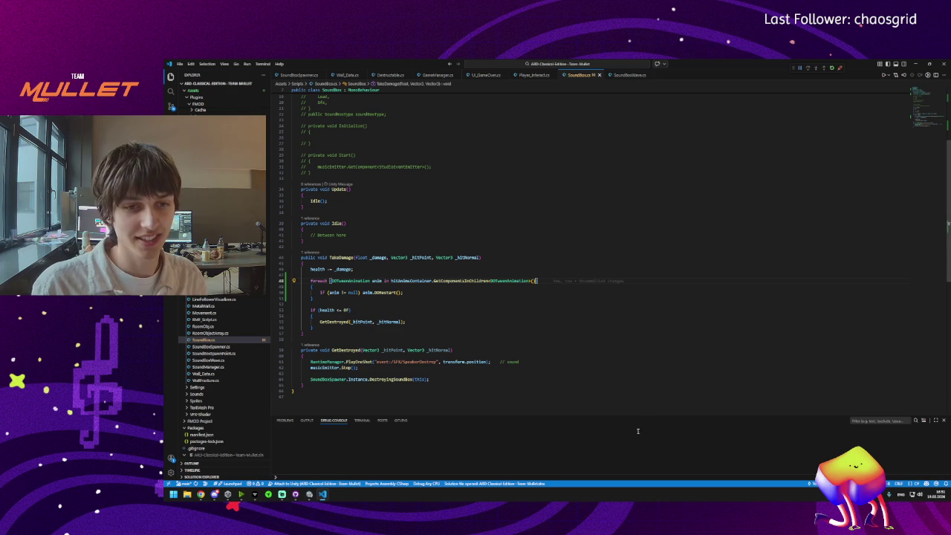
pyautogui.scroll(3, 457, 341)
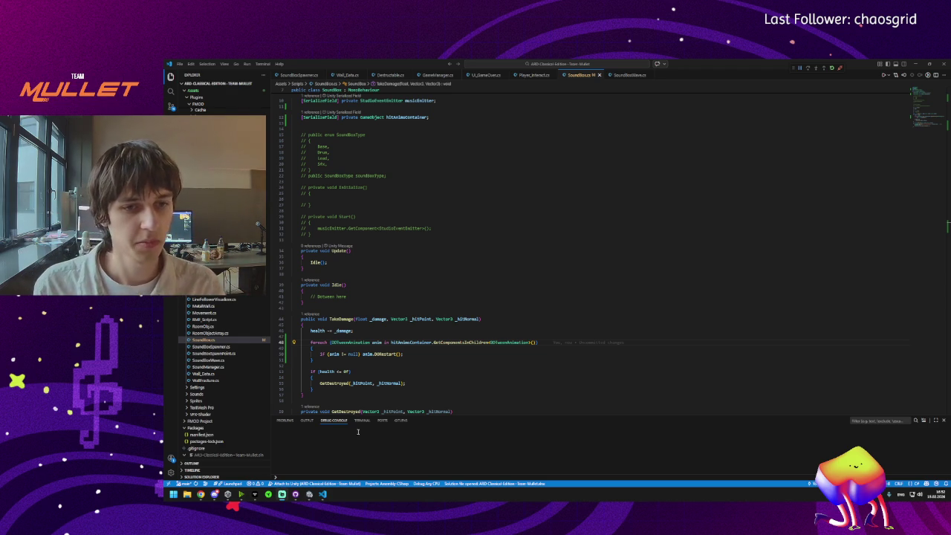
pyautogui.scroll(-2, 368, 315)
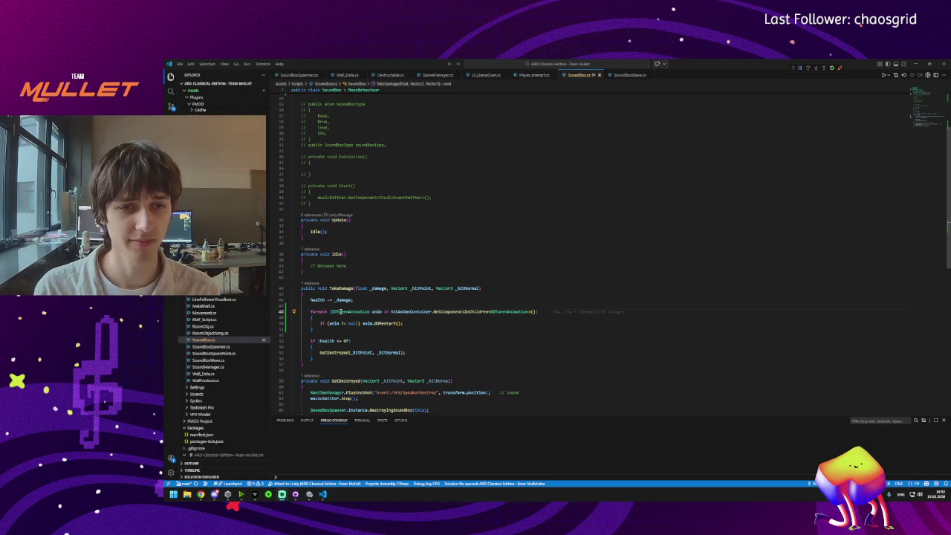
pyautogui.moveTo(340, 312)
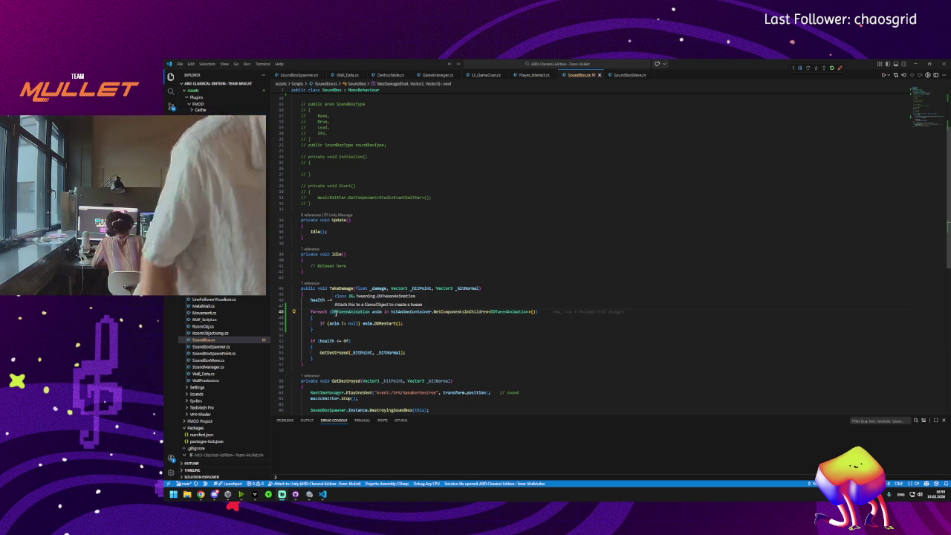
pyautogui.click(311, 496)
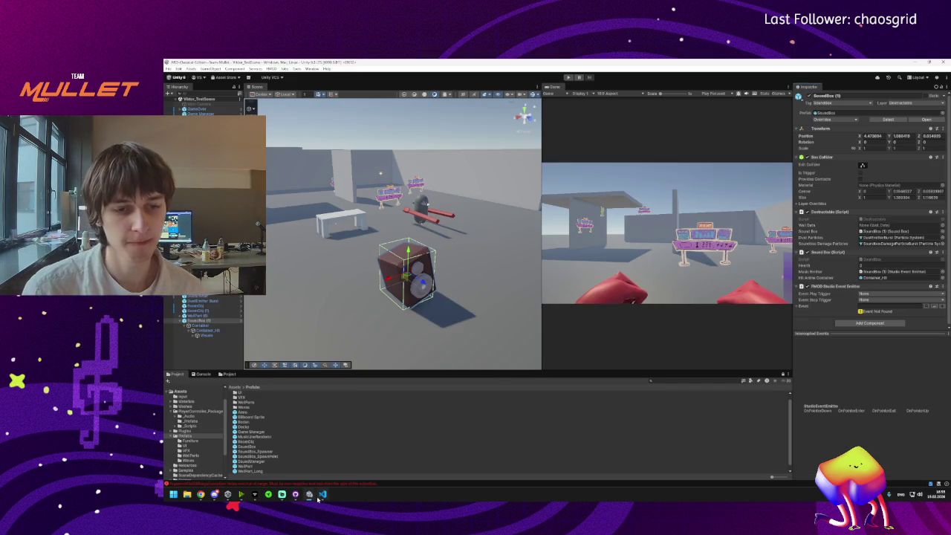
# Step: Clear the Console's ArgumentOutOfRange errors and select SoundBox_Spawner, showing four waves and six spawn points
pyautogui.click(309, 485)
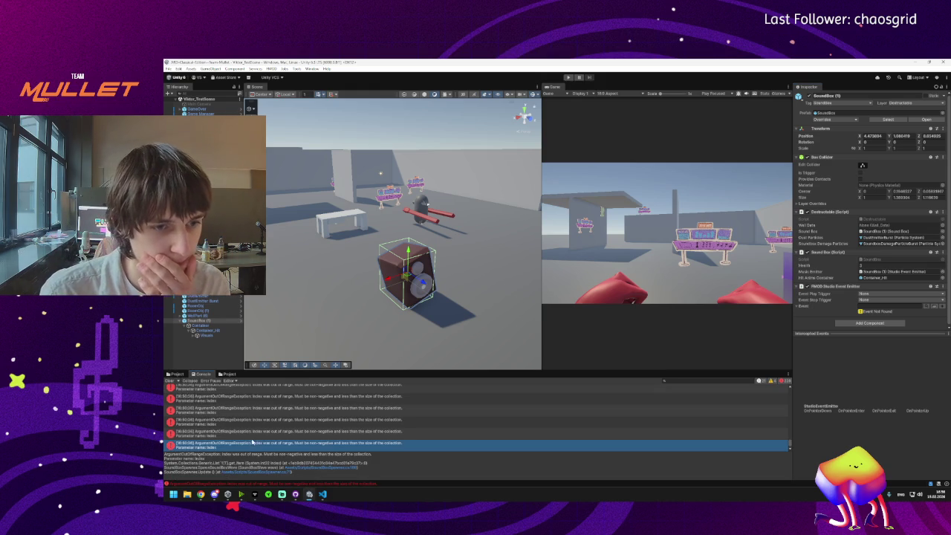
pyautogui.click(170, 381)
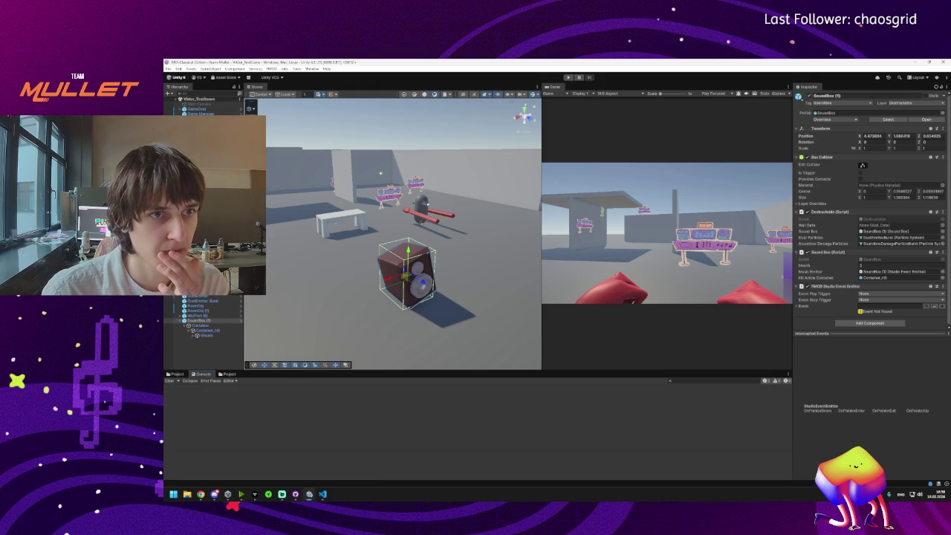
pyautogui.click(427, 202)
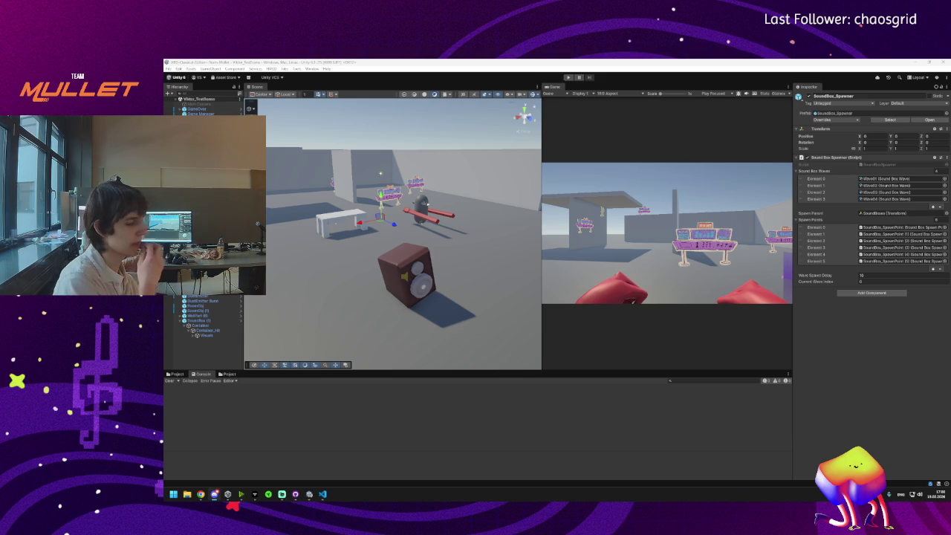
# Step: Show the Prefabs folder in the Project panel and orbit the Scene view around the speaker box
pyautogui.click(178, 374)
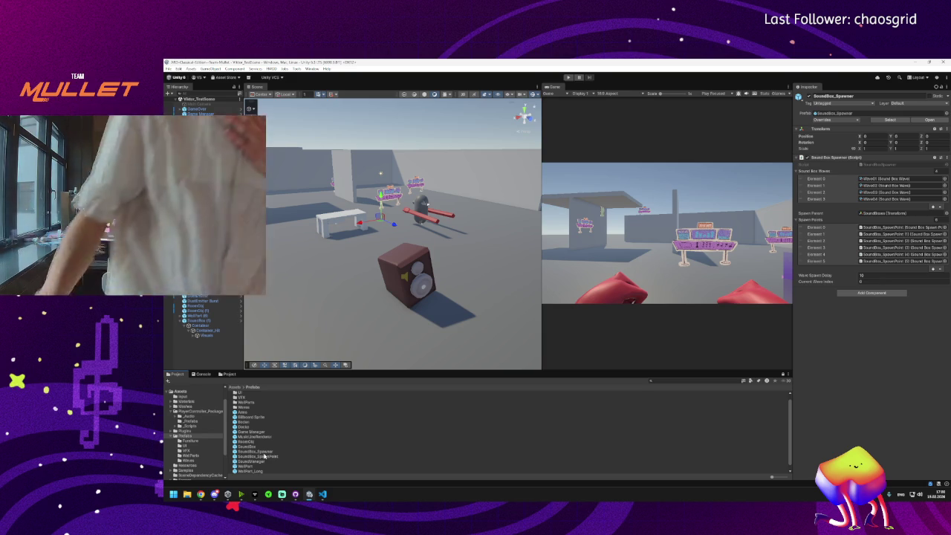
pyautogui.moveTo(411, 303); pyautogui.dragTo(401, 281)
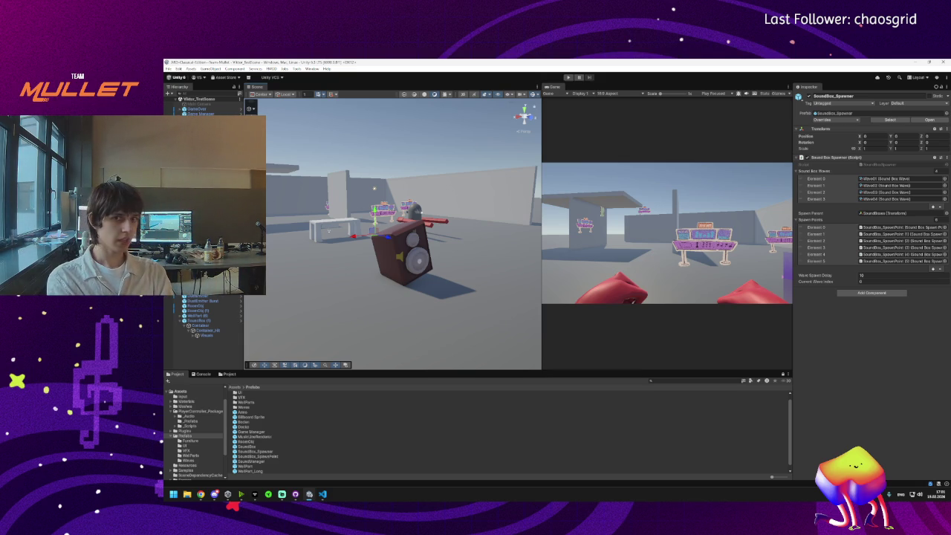
pyautogui.moveTo(416, 246)
pyautogui.mouseDown()
pyautogui.moveTo(448, 251)
pyautogui.moveTo(389, 231)
pyautogui.moveTo(382, 262)
pyautogui.moveTo(401, 242)
pyautogui.moveTo(404, 278)
pyautogui.moveTo(403, 263)
pyautogui.mouseUp()
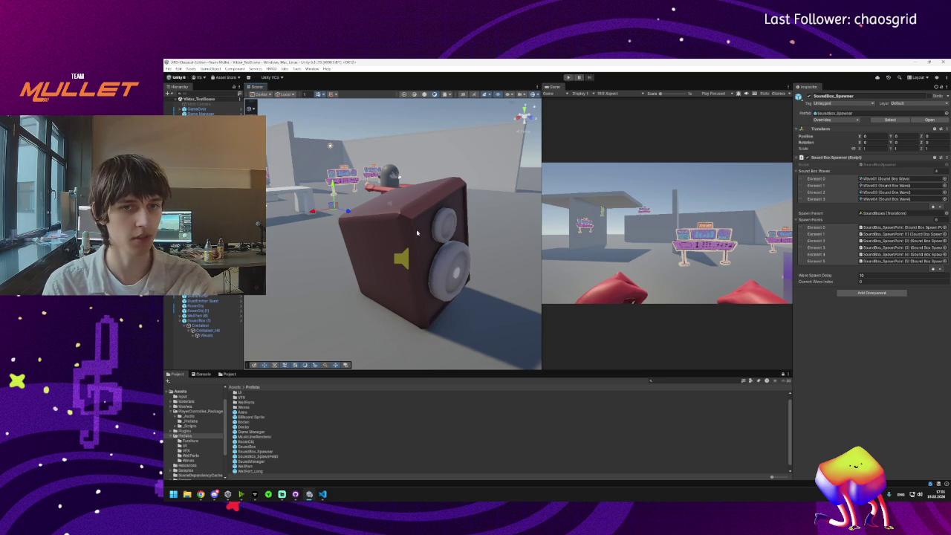
# Step: Open the Wave01 asset, listing SoundBox boxes at spawn positions 5 and 0, and its SoundBox prefab
pyautogui.scroll(-3, 425, 255)
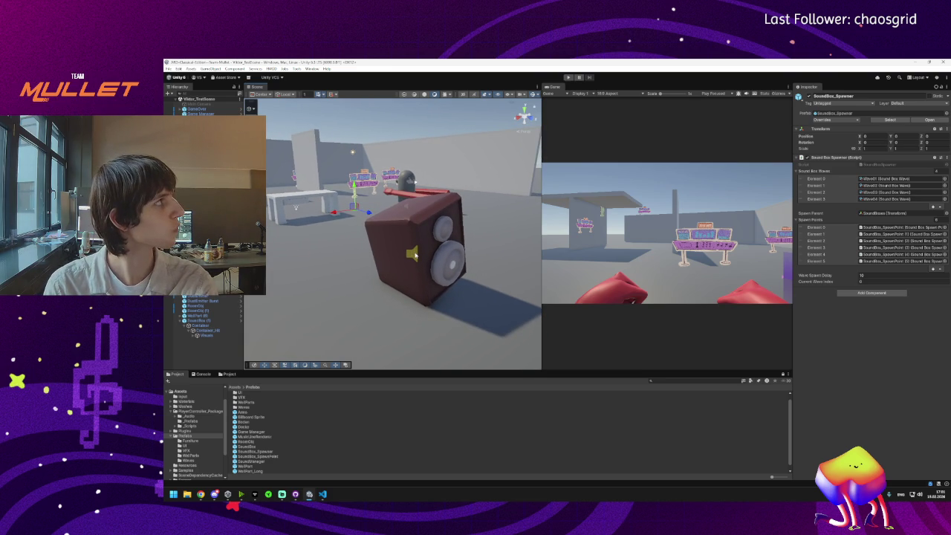
pyautogui.moveTo(418, 248)
pyautogui.mouseDown()
pyautogui.moveTo(373, 292)
pyautogui.moveTo(525, 287)
pyautogui.moveTo(465, 284)
pyautogui.moveTo(527, 272)
pyautogui.moveTo(366, 287)
pyautogui.mouseUp()
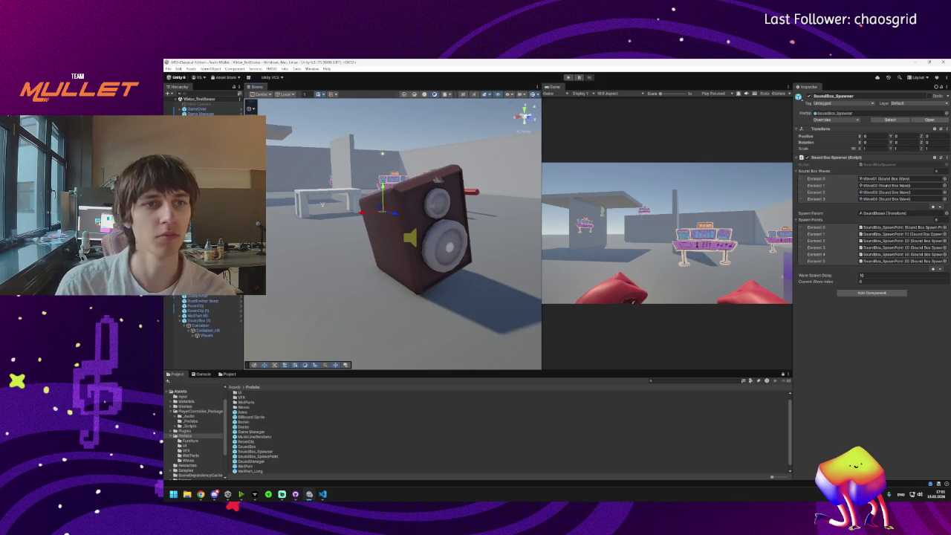
pyautogui.scroll(-5, 403, 230)
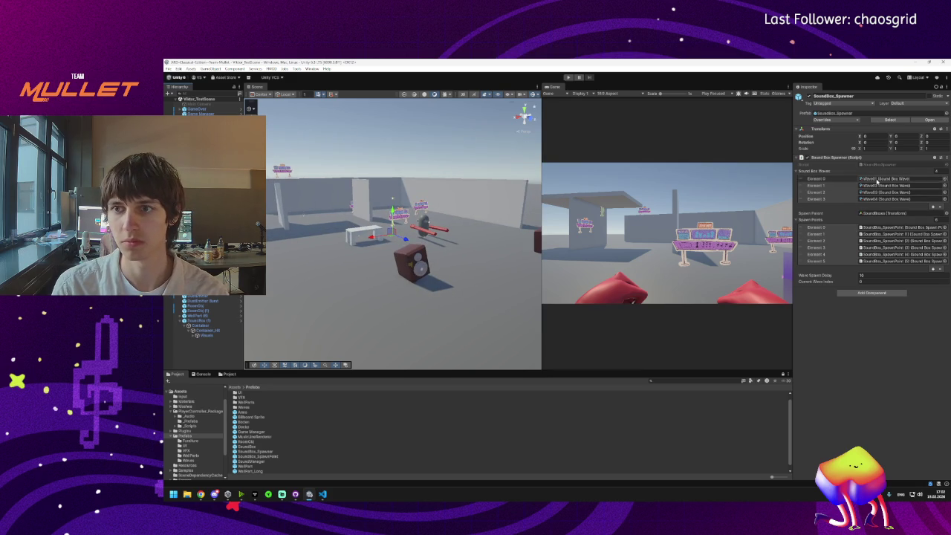
pyautogui.doubleClick(885, 179)
pyautogui.click(881, 127)
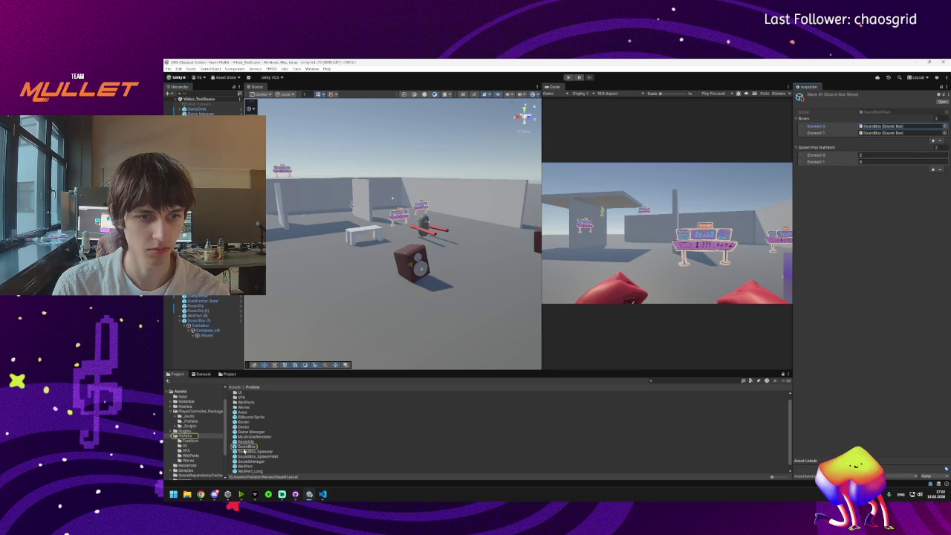
pyautogui.doubleClick(246, 446)
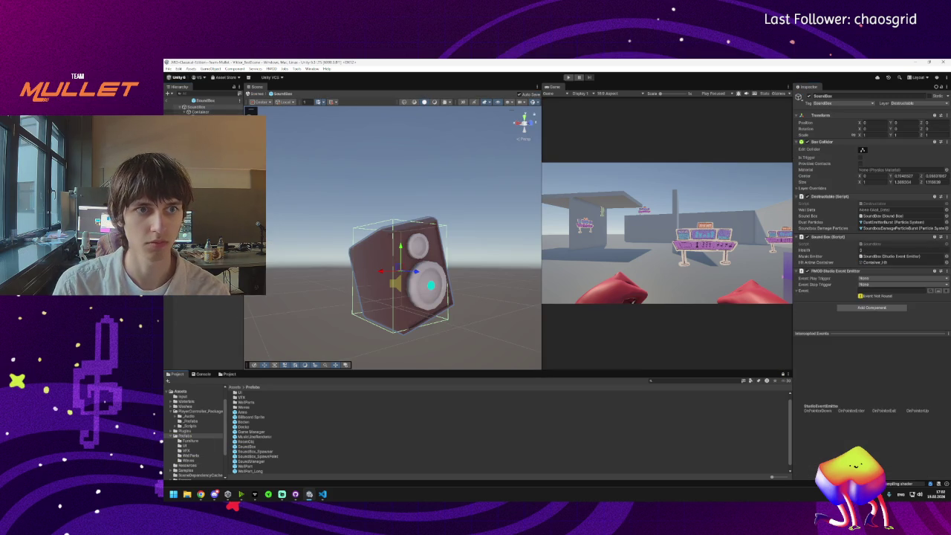
# Step: Preview the Container's rotation tween, then enable AutoPlay on Container_Hit's PunchScale and Rotate tweens
pyautogui.click(210, 112)
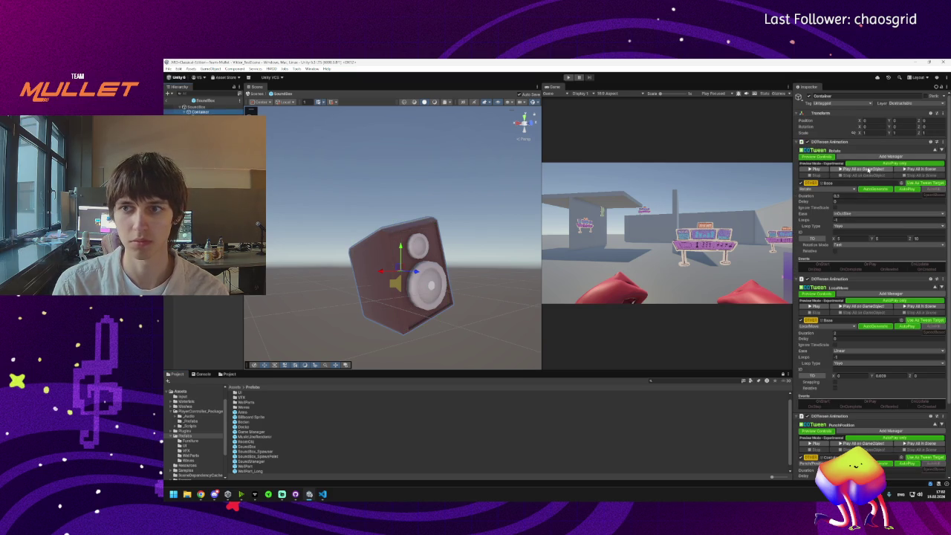
pyautogui.click(868, 170)
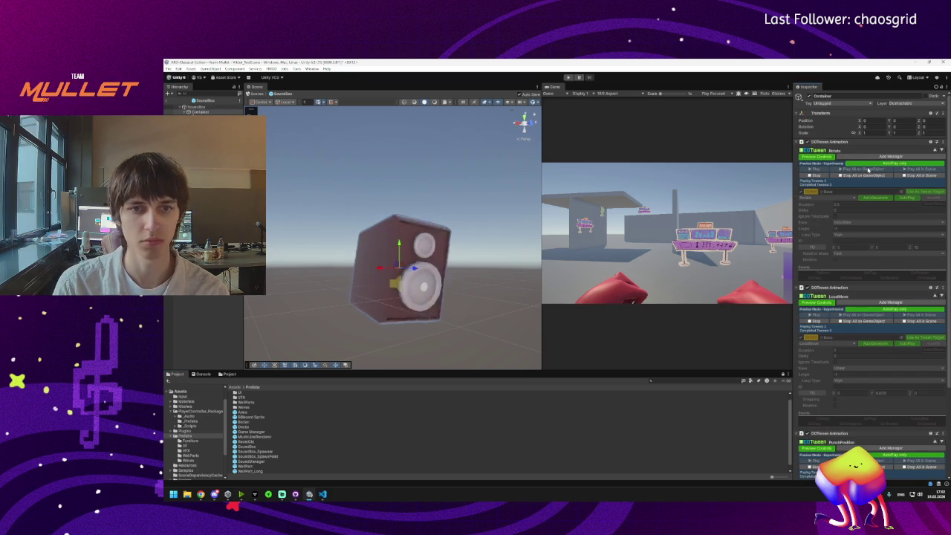
pyautogui.click(868, 175)
pyautogui.press('Down')
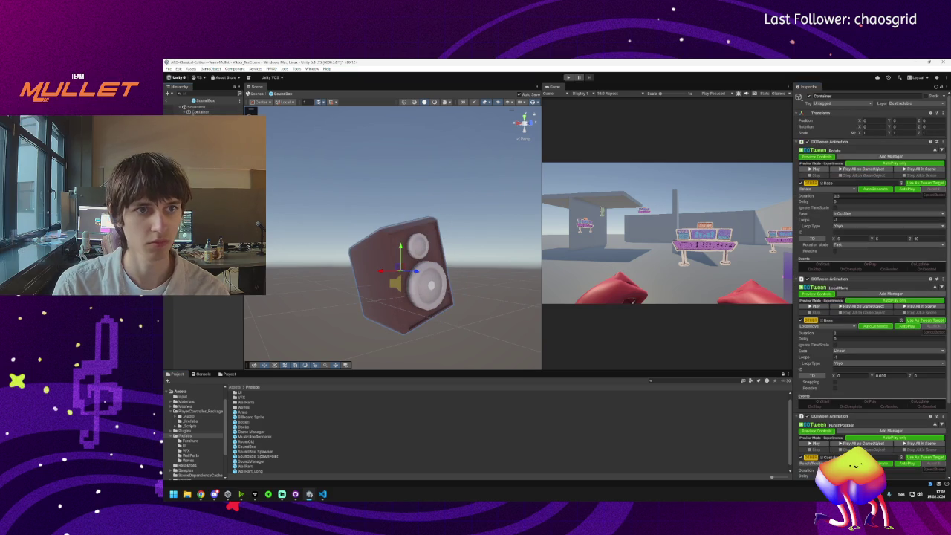
pyautogui.click(908, 189)
pyautogui.click(915, 321)
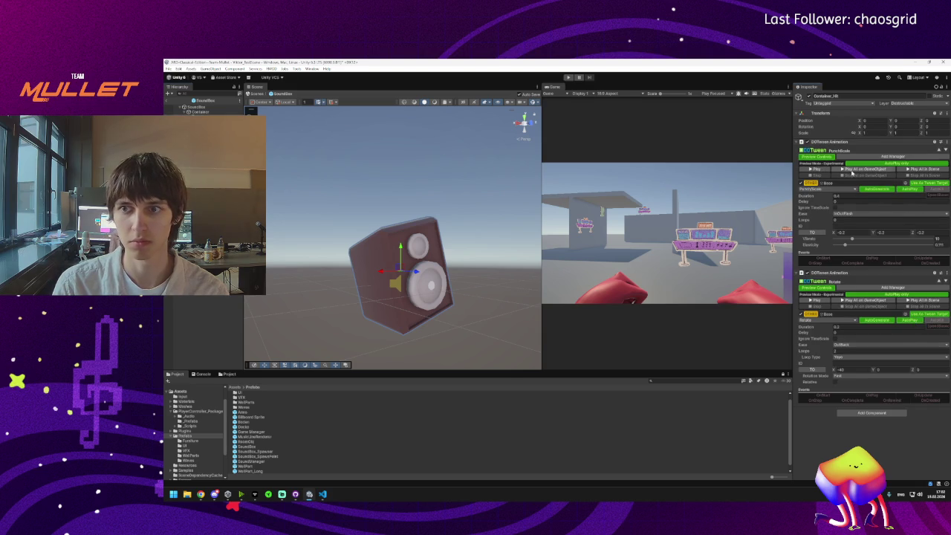
pyautogui.click(855, 171)
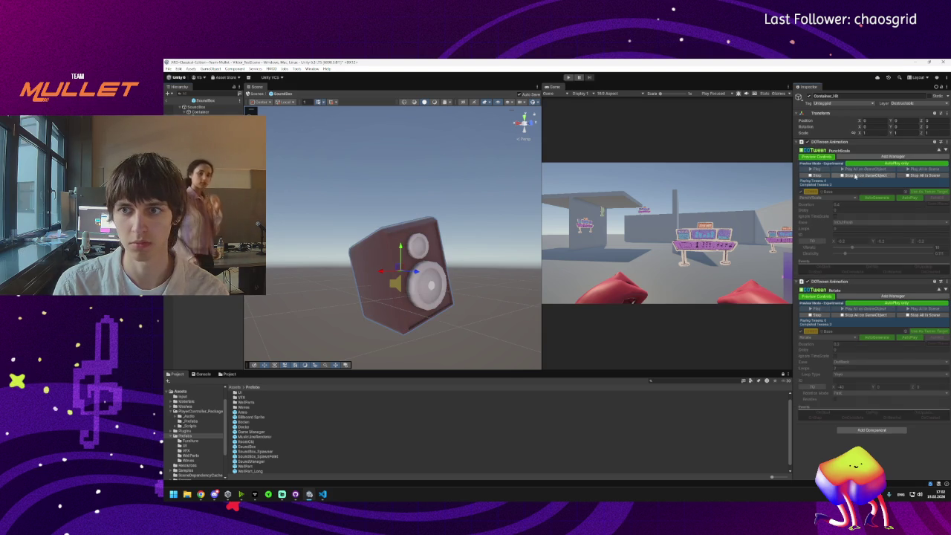
pyautogui.click(855, 175)
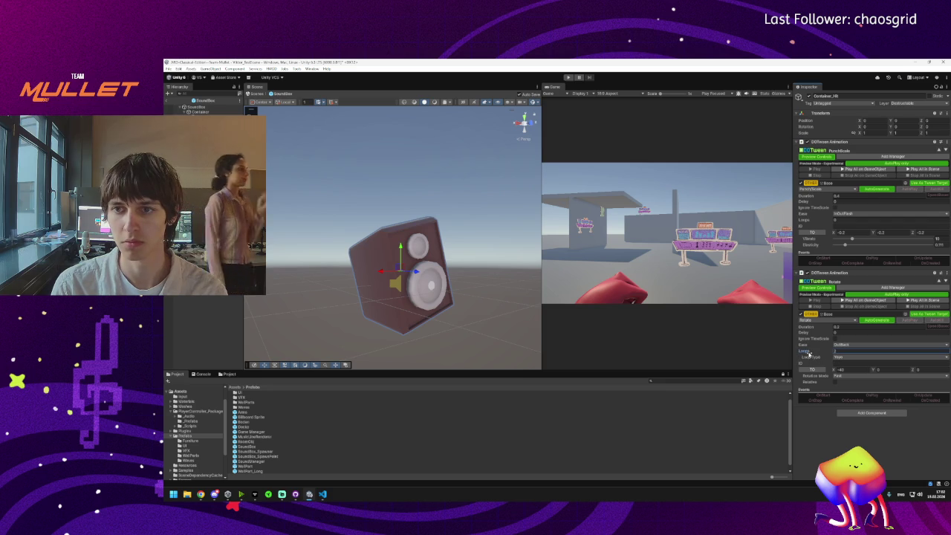
# Step: Set the punch tween's Loops to -1 and preview the hit animation
pyautogui.click(840, 220)
pyautogui.write('-1')
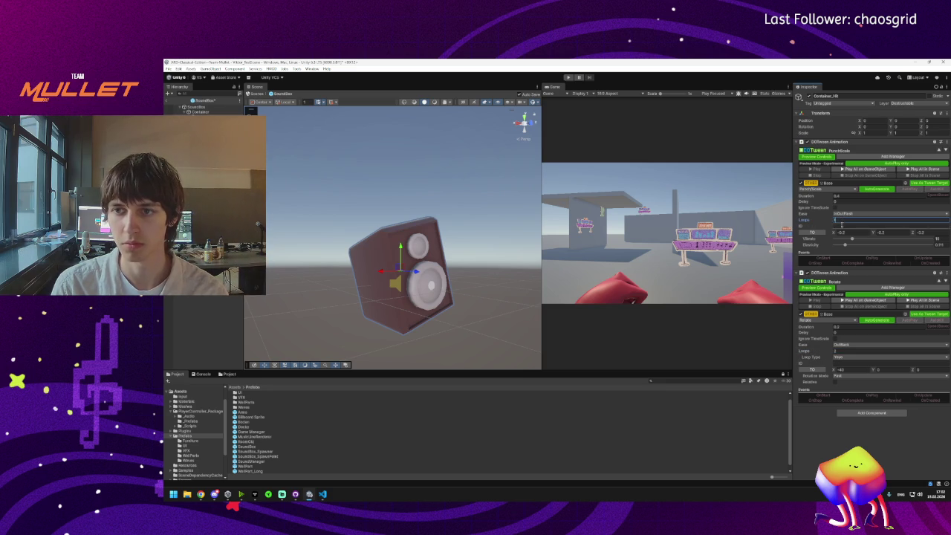
pyautogui.click(859, 170)
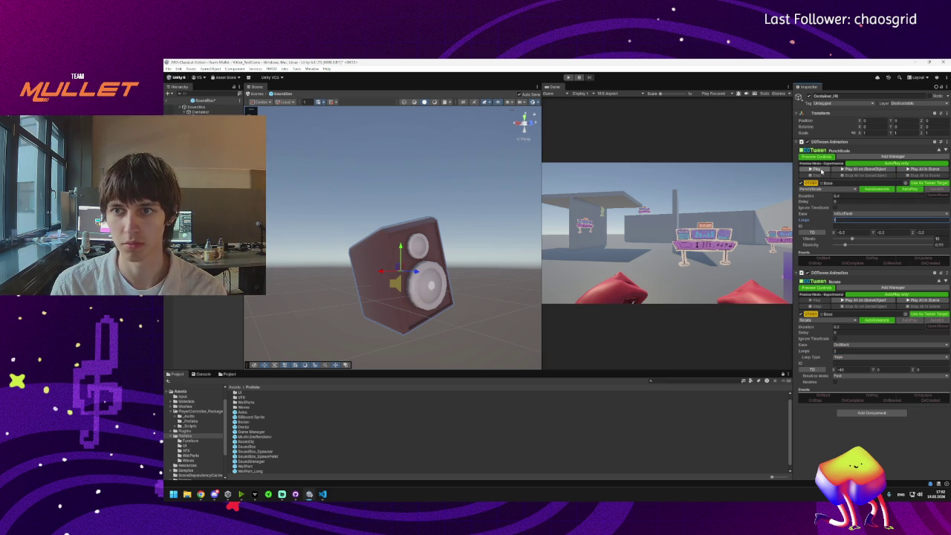
pyautogui.click(821, 171)
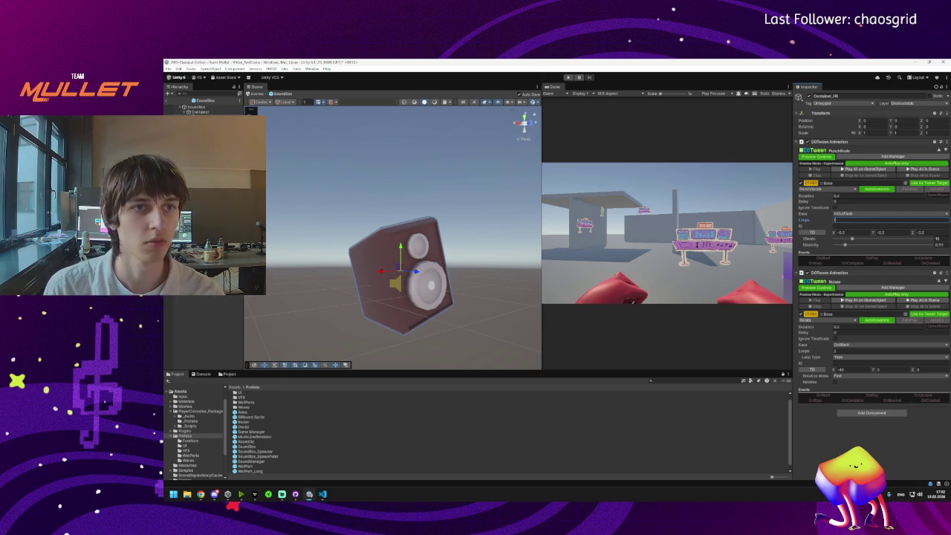
pyautogui.click(196, 107)
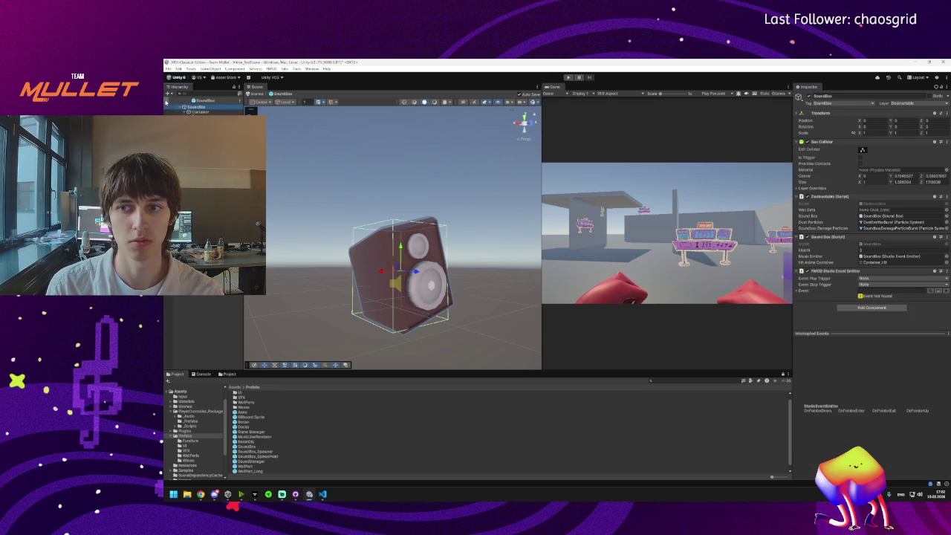
# Step: Exit prefab mode, select SoundBox (1) in the scene and run the game
pyautogui.click(166, 102)
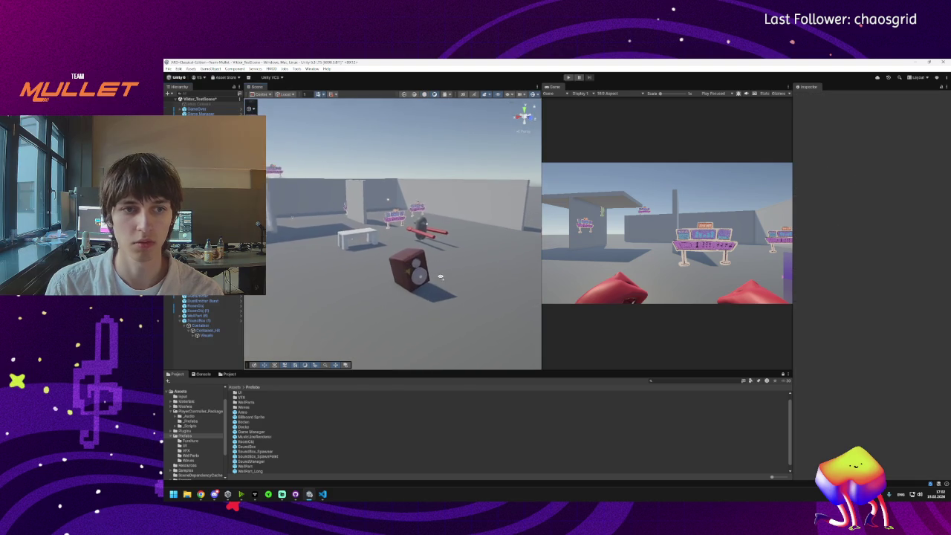
pyautogui.scroll(-3, 420, 298)
pyautogui.click(391, 263)
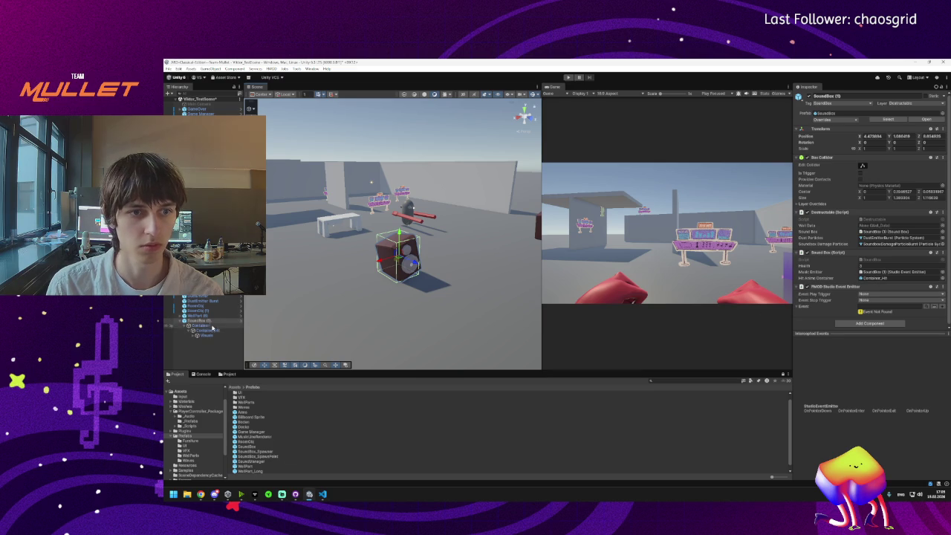
pyautogui.moveTo(334, 333)
pyautogui.mouseDown()
pyautogui.moveTo(255, 451)
pyautogui.moveTo(275, 276)
pyautogui.moveTo(315, 260)
pyautogui.moveTo(309, 221)
pyautogui.mouseUp()
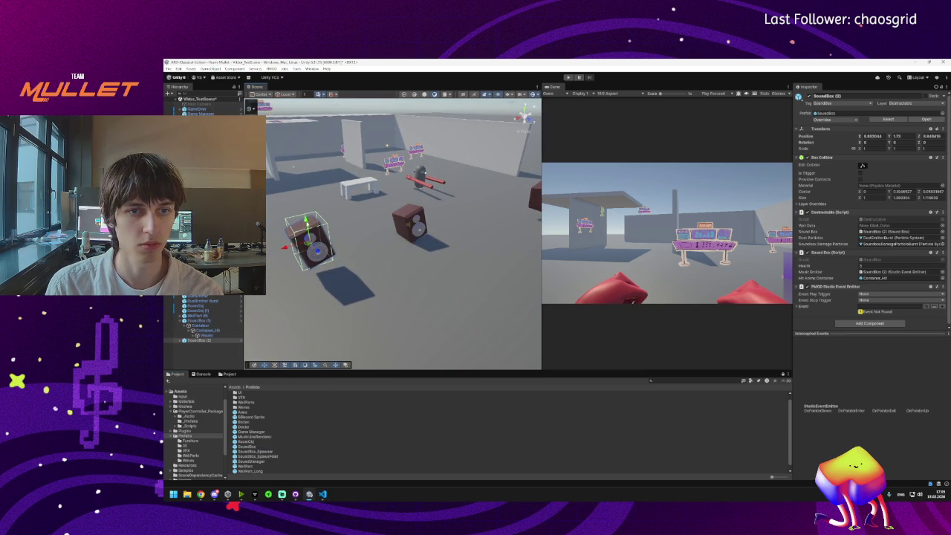
pyautogui.click(569, 77)
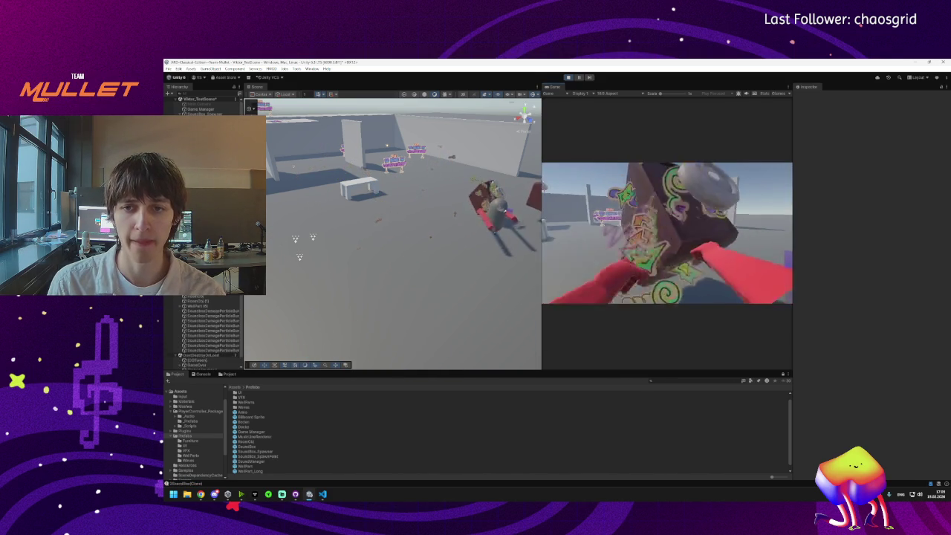
# Step: Open and close the Windows Start menu and bring up the VS Code taskbar preview
pyautogui.press('super')
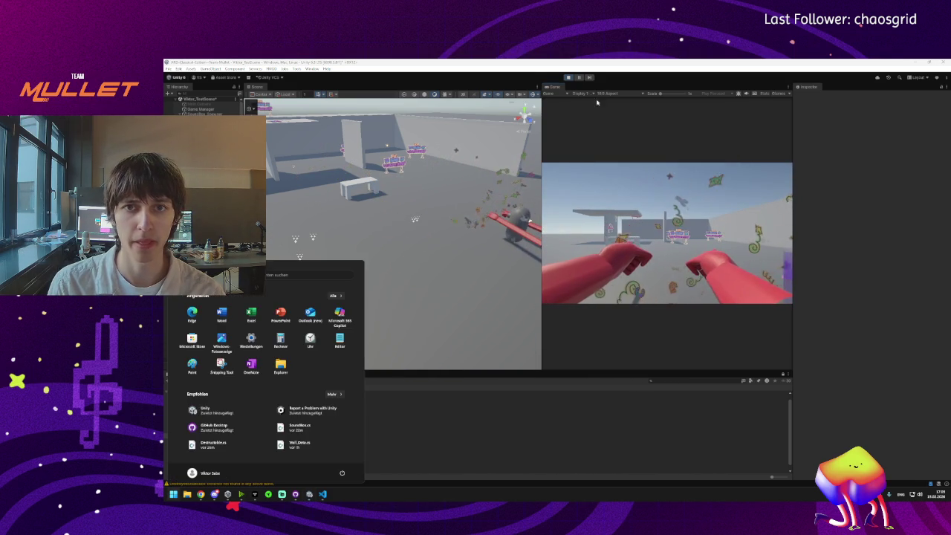
pyautogui.press('Escape')
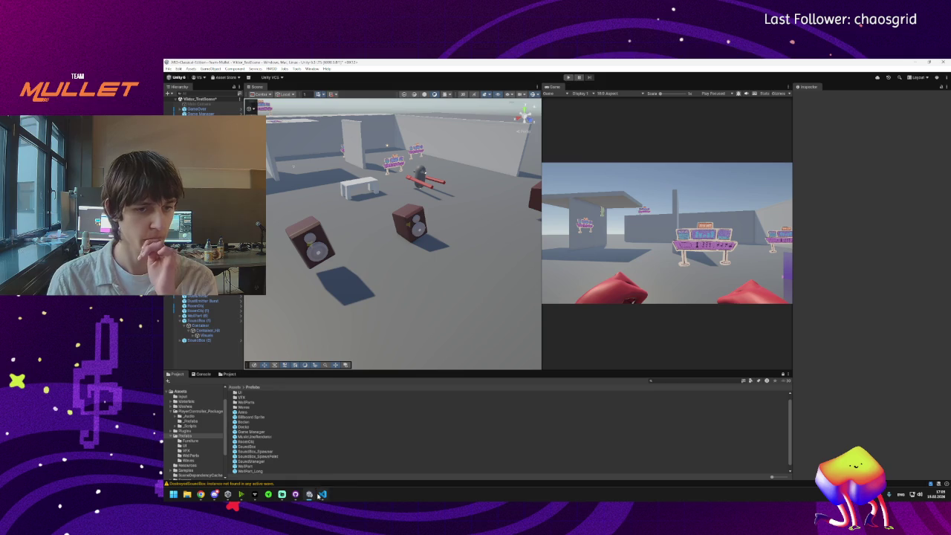
pyautogui.moveTo(320, 494)
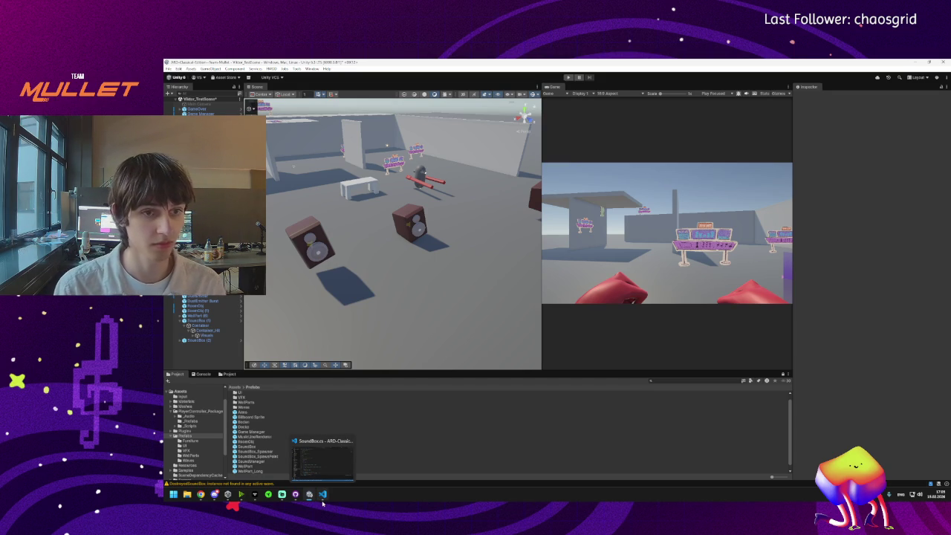
pyautogui.moveTo(269, 496)
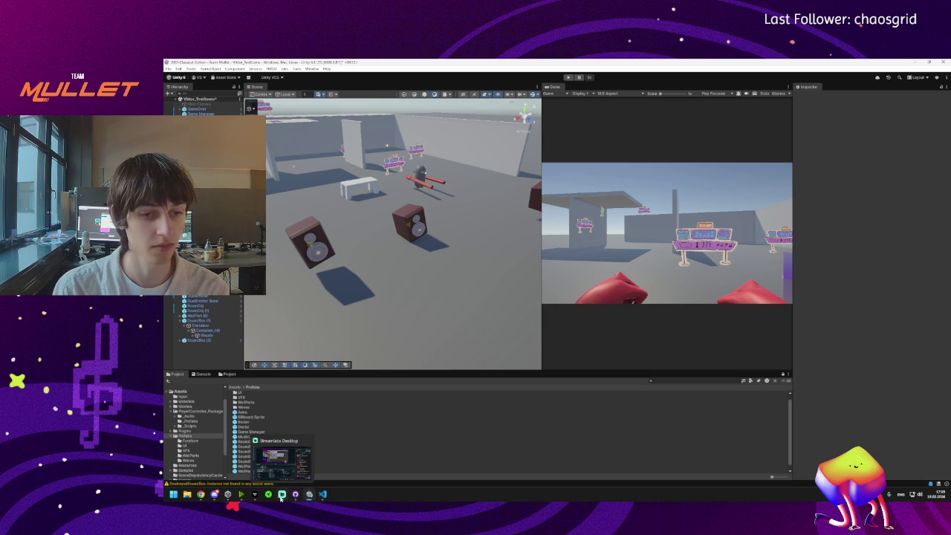
# Step: Fly the Scene camera in close to the two SoundBox speakers beside the white table
pyautogui.moveTo(199, 498)
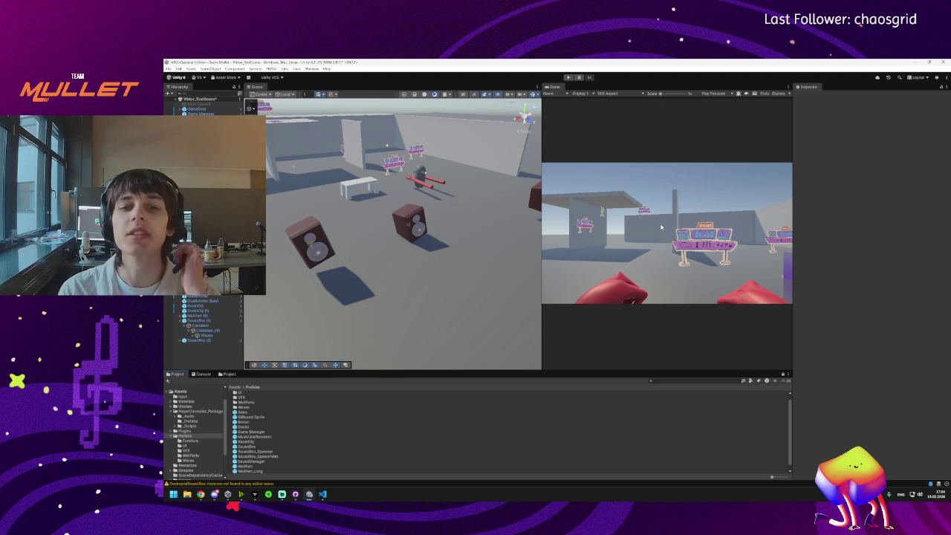
pyautogui.moveTo(366, 275)
pyautogui.mouseDown()
pyautogui.moveTo(413, 240)
pyautogui.moveTo(405, 243)
pyautogui.mouseUp()
pyautogui.moveTo(389, 292)
pyautogui.mouseDown()
pyautogui.moveTo(469, 281)
pyautogui.moveTo(463, 261)
pyautogui.moveTo(475, 271)
pyautogui.mouseUp()
pyautogui.moveTo(616, 261); pyautogui.dragTo(602, 267)
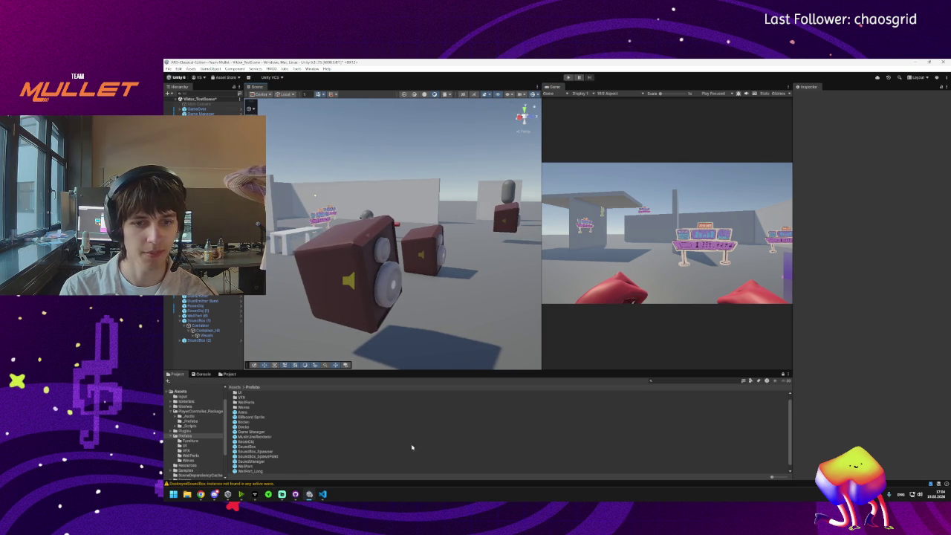
pyautogui.click(323, 498)
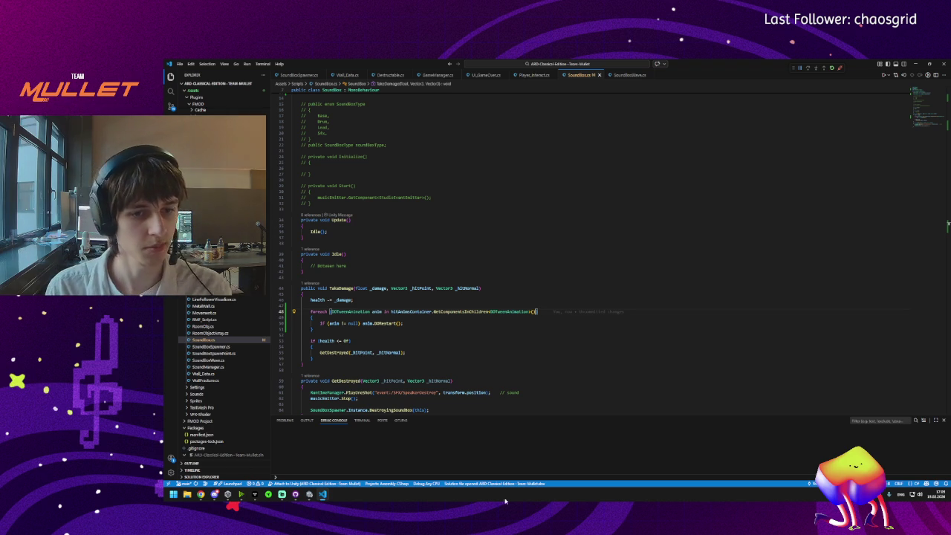
pyautogui.click(320, 495)
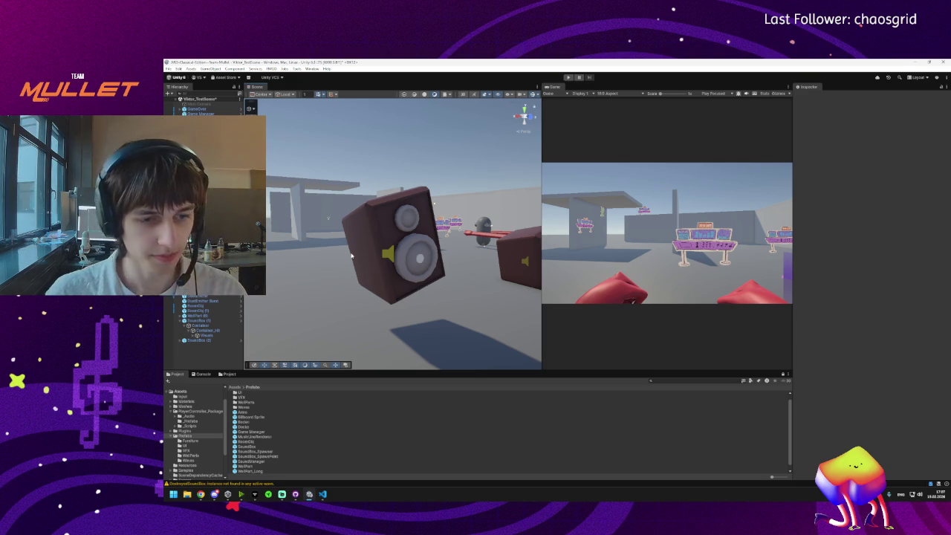
# Step: Select SoundBox (1) and SoundBox (2), expanding SoundBox (2) down to its Container_Hit child
pyautogui.scroll(-5, 368, 255)
pyautogui.click(470, 279)
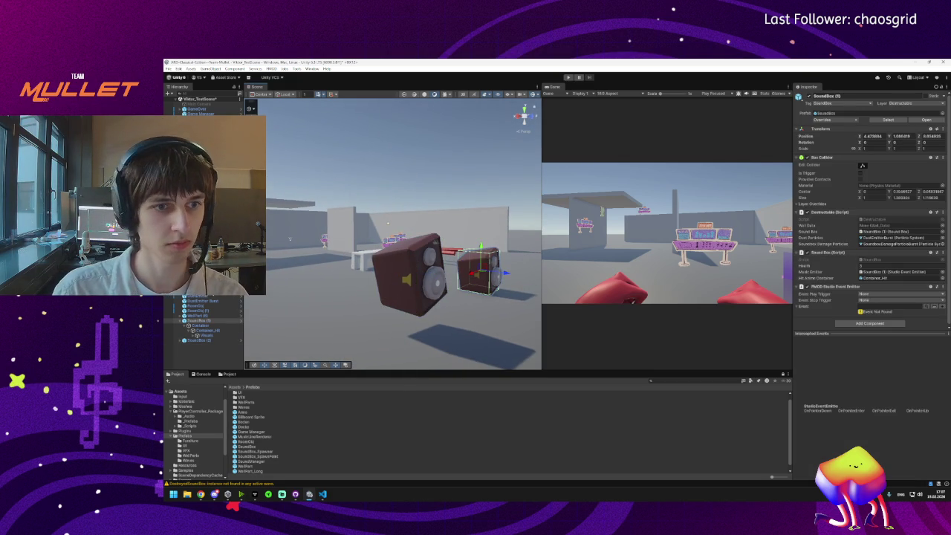
pyautogui.click(199, 321)
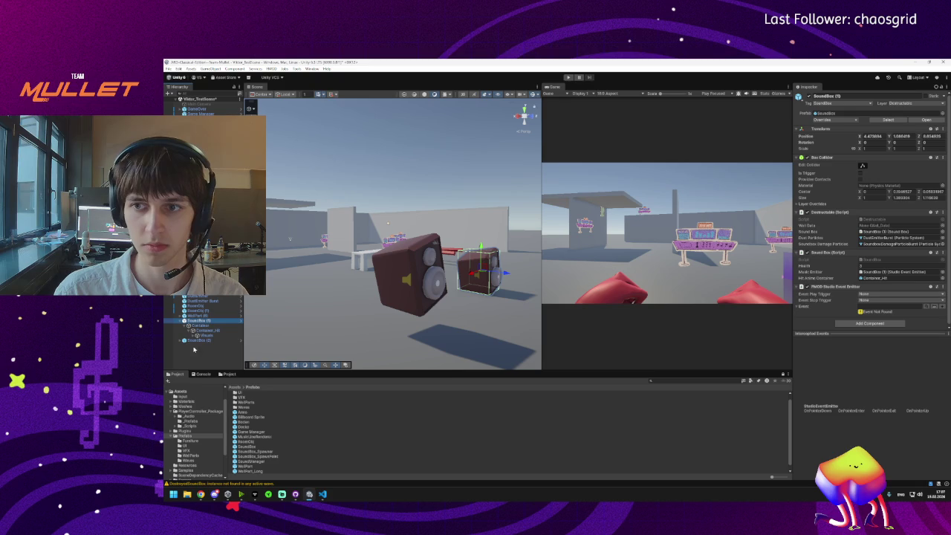
pyautogui.click(191, 339)
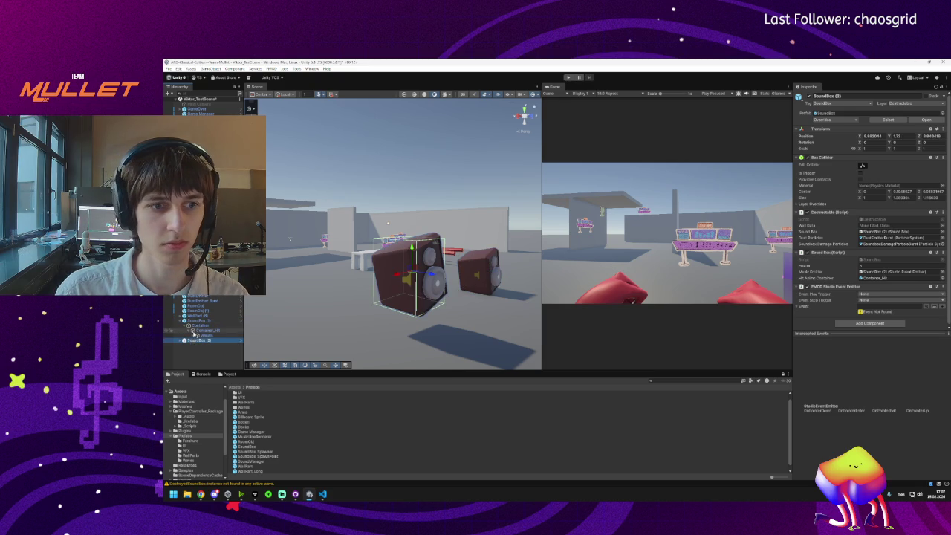
pyautogui.click(181, 340)
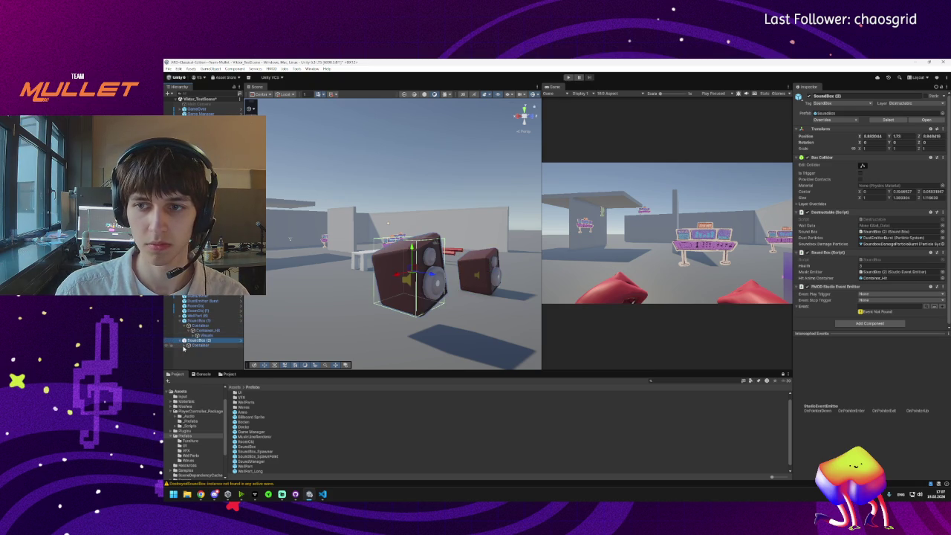
pyautogui.click(184, 347)
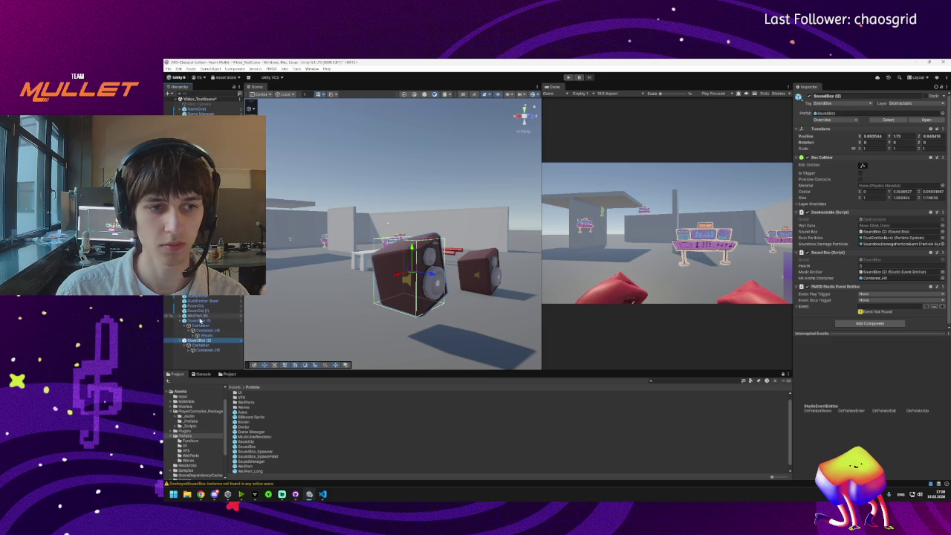
# Step: Compare both speakers' Container_Hit and Visuals children, then enter Play mode
pyautogui.click(199, 321)
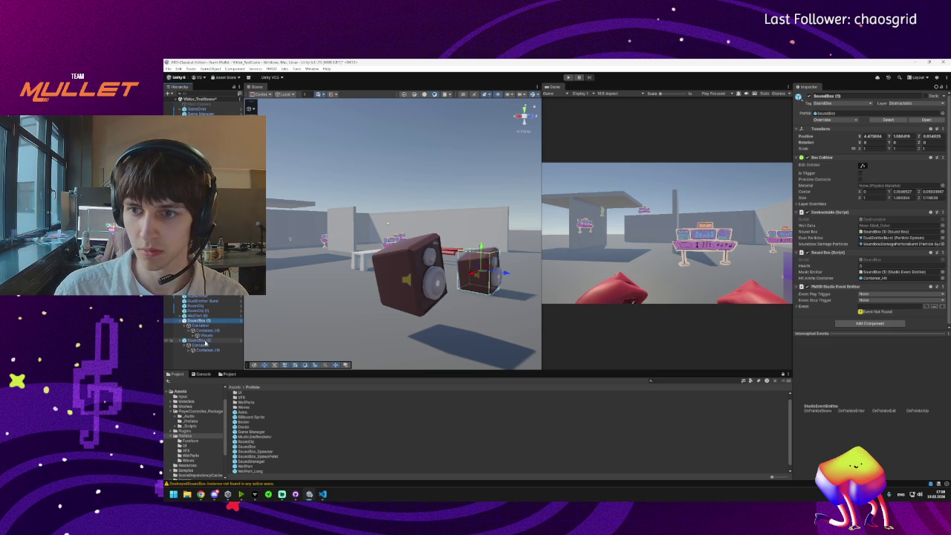
pyautogui.click(200, 340)
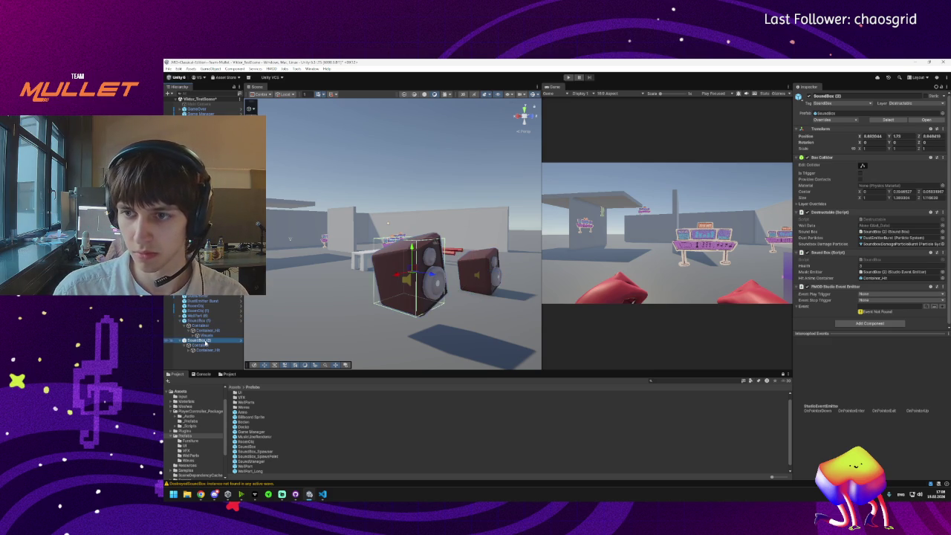
pyautogui.click(193, 350)
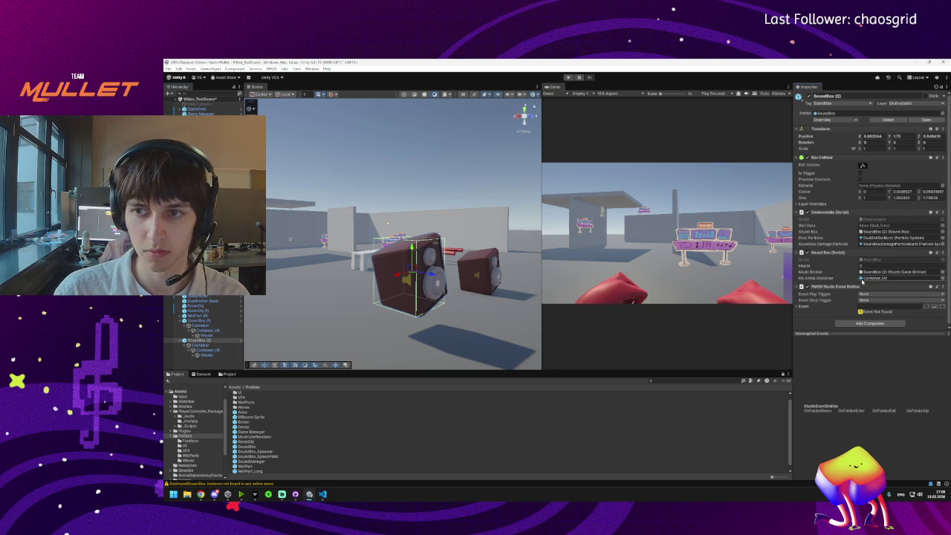
pyautogui.click(198, 330)
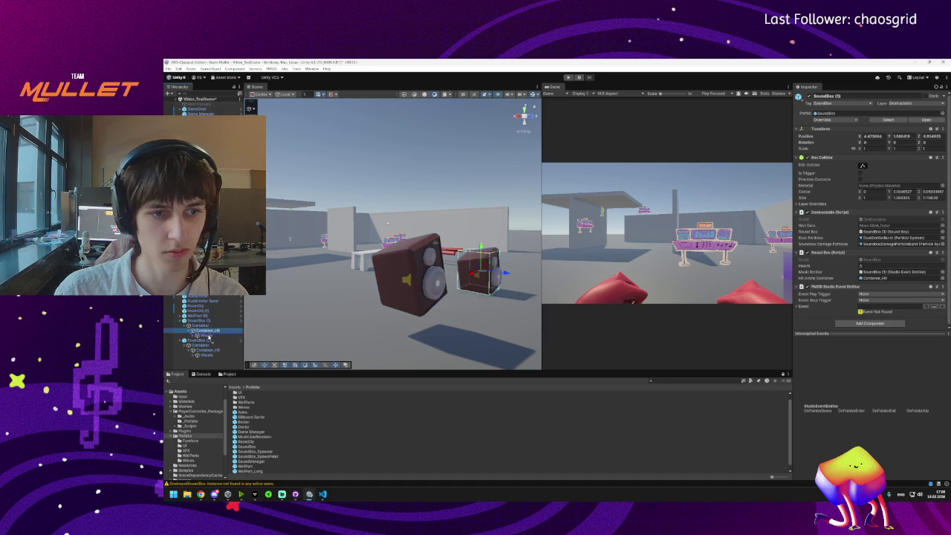
pyautogui.click(568, 77)
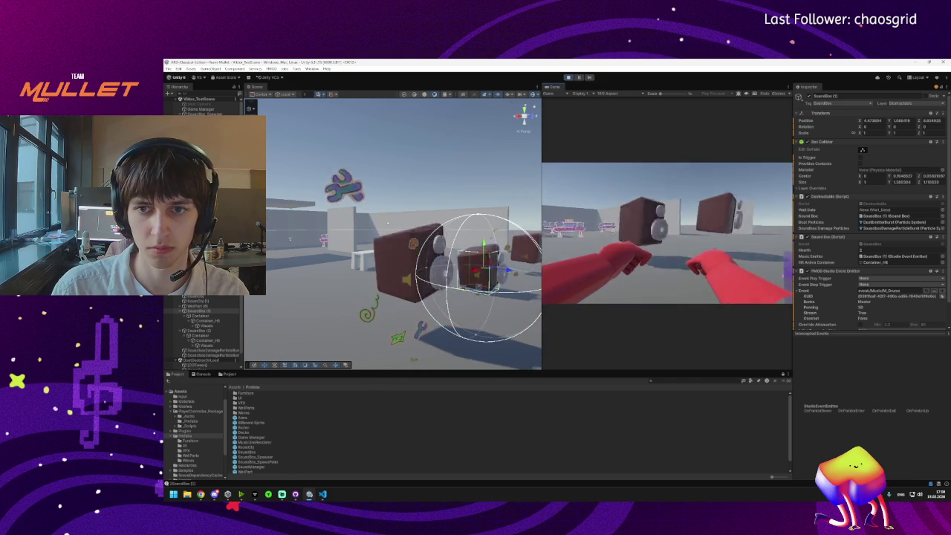
# Step: During playtest, select a speaker's Base mesh and the SoundBoxes parent, then switch to GitHub Desktop
pyautogui.press('super')
pyautogui.press('super')
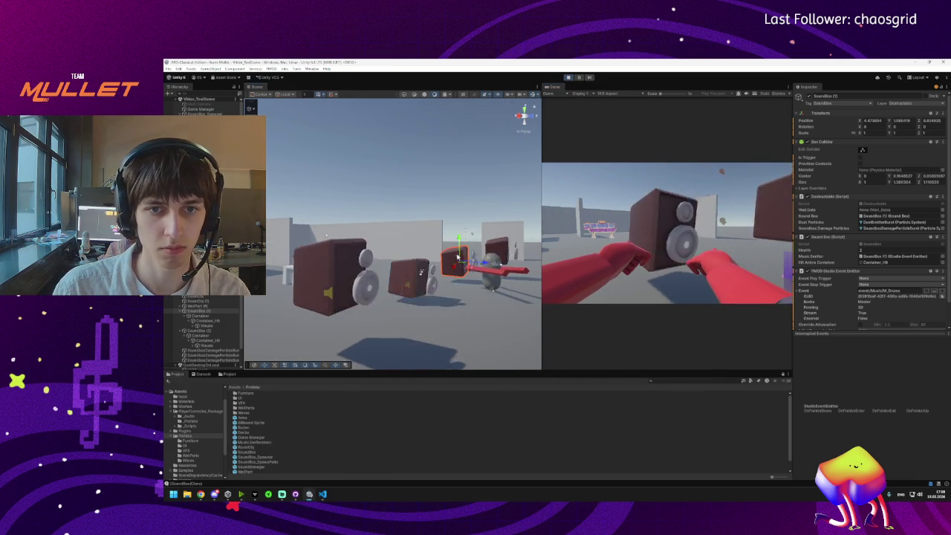
pyautogui.click(413, 278)
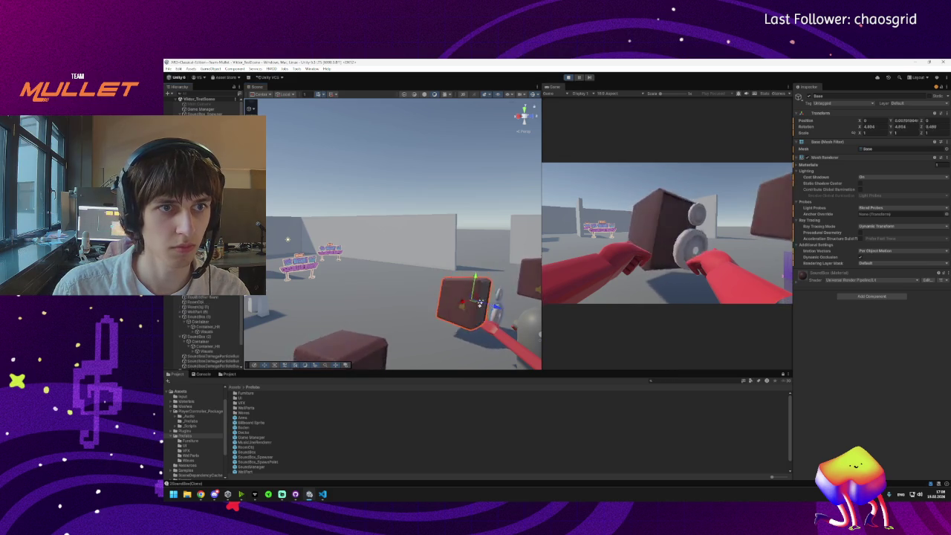
pyautogui.click(490, 312)
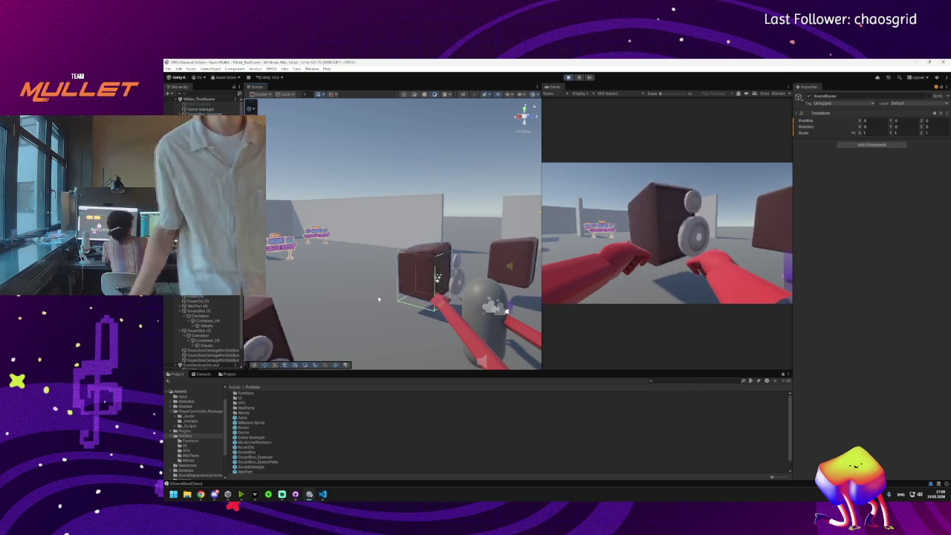
pyautogui.click(295, 498)
pyautogui.moveTo(312, 495)
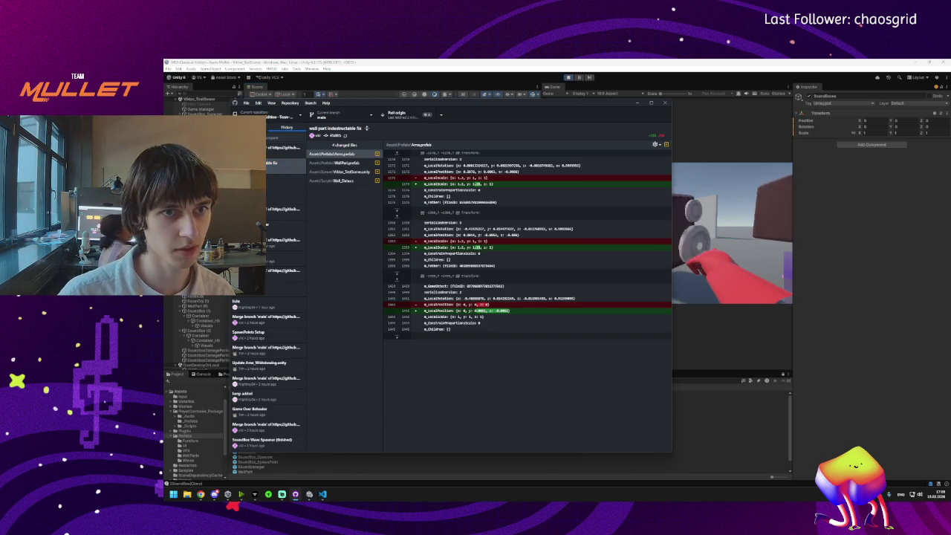
# Step: Fetch origin, summarize the 11-file commit as 'SoundBox Animation/Visuals', then minimize GitHub Desktop
pyautogui.hotkey('ctrl', '1')
pyautogui.click(409, 115)
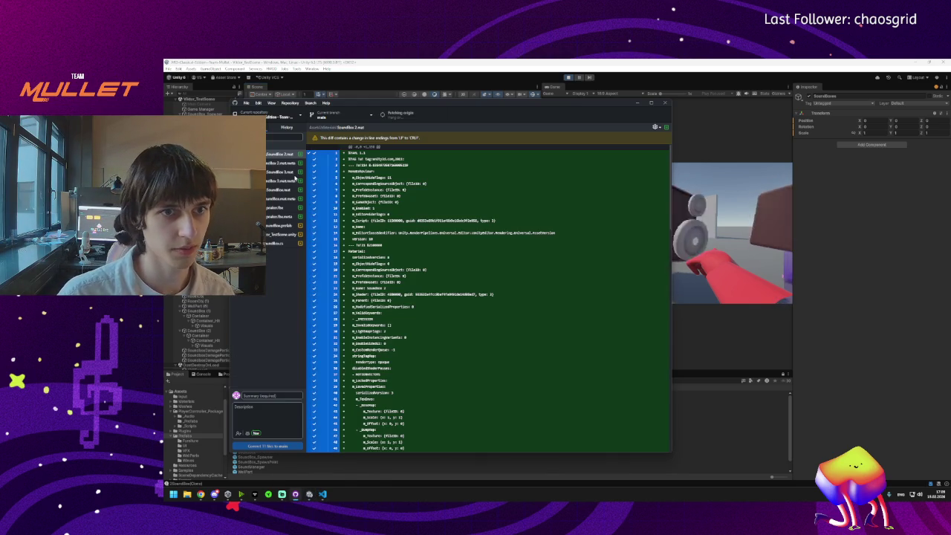
pyautogui.click(259, 394)
pyautogui.write('bo')
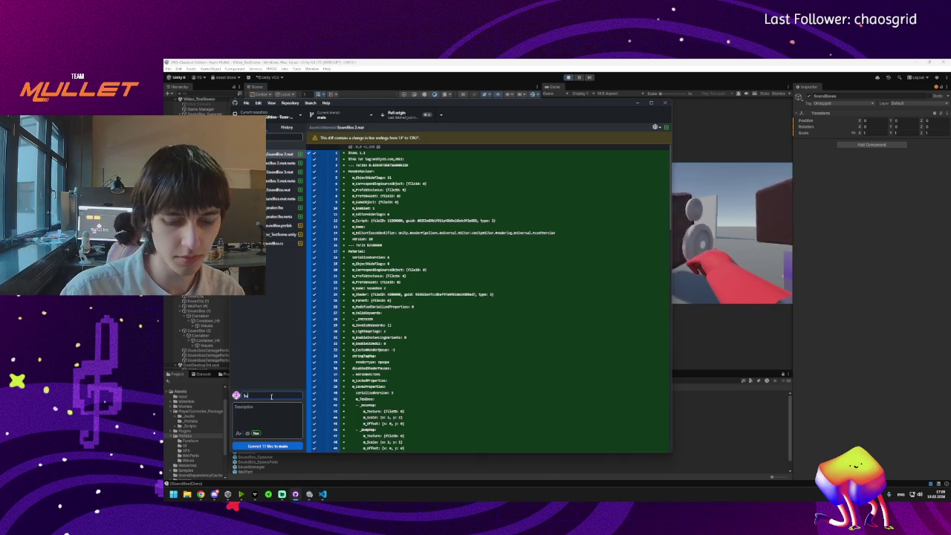
pyautogui.write('Box Animations/Visual')
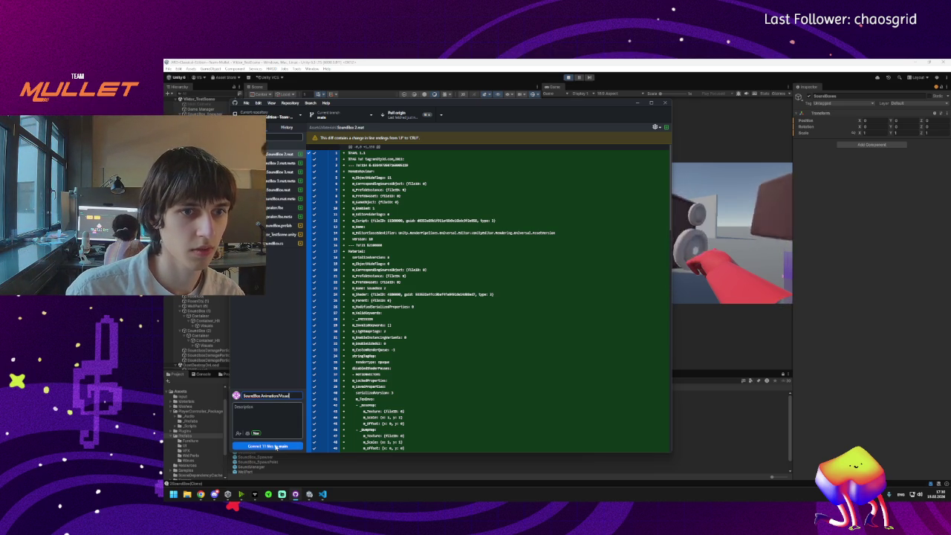
pyautogui.click(636, 104)
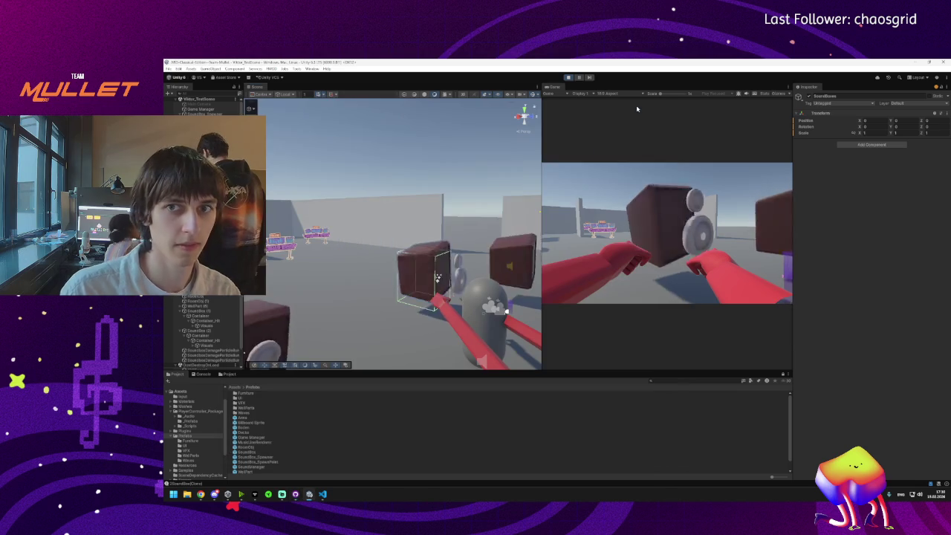
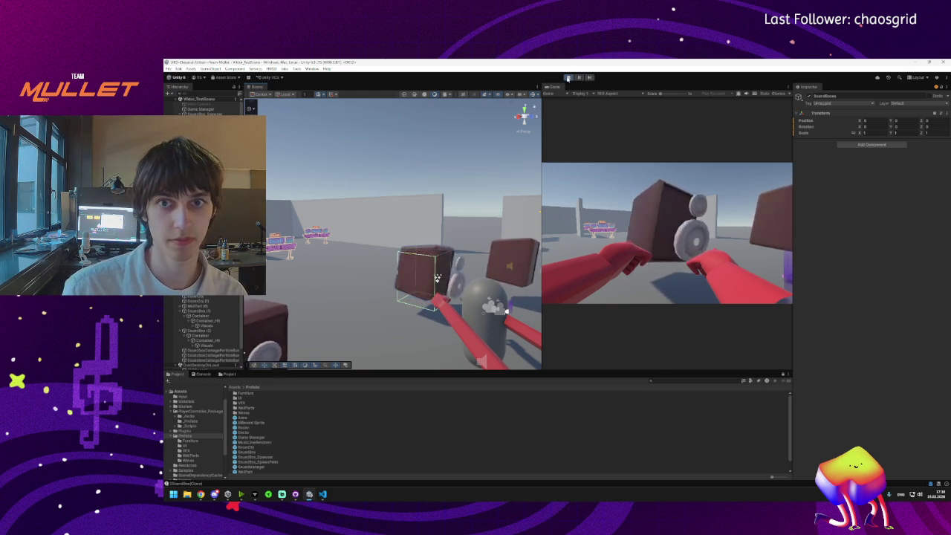
# Step: Stop the playtest and inspect SoundBox (2)'s children, trying to move Container_Hit under Container
pyautogui.click(569, 77)
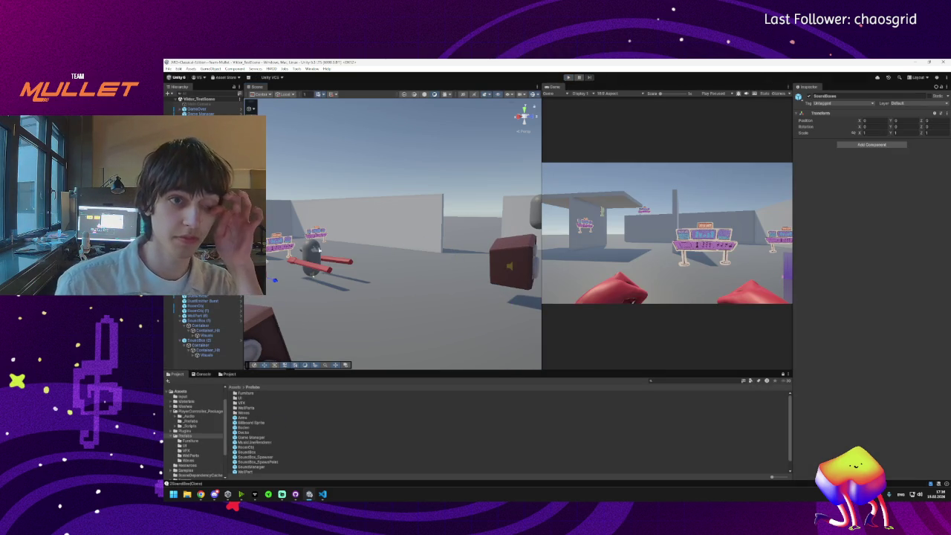
pyautogui.click(200, 341)
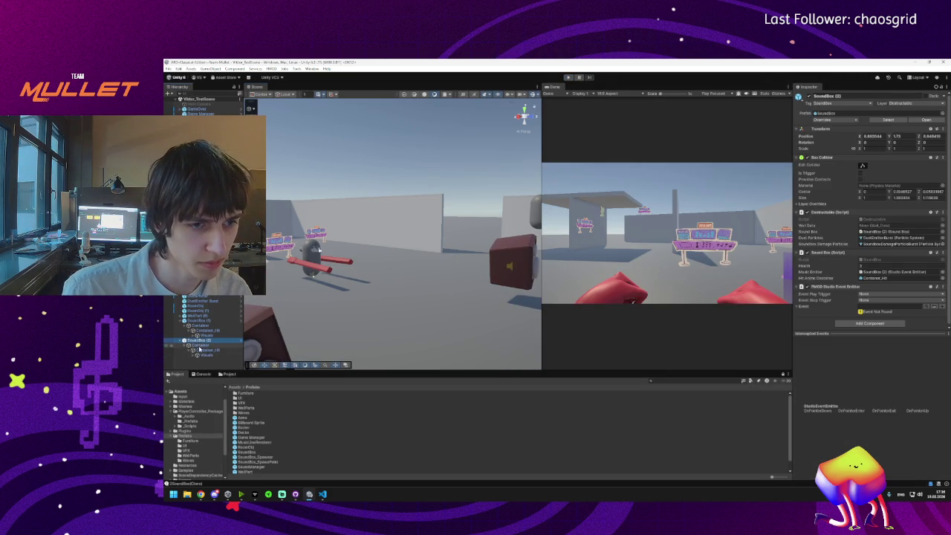
pyautogui.click(196, 355)
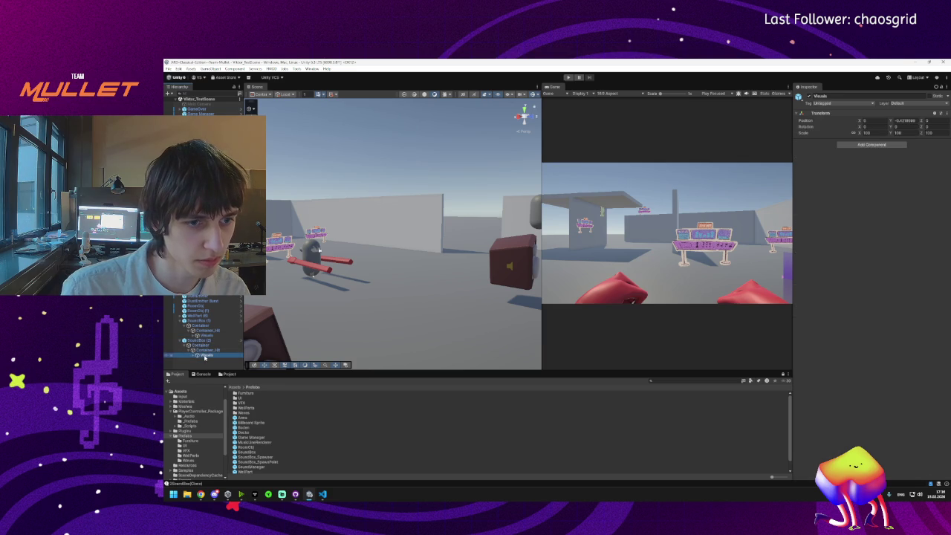
pyautogui.click(196, 350)
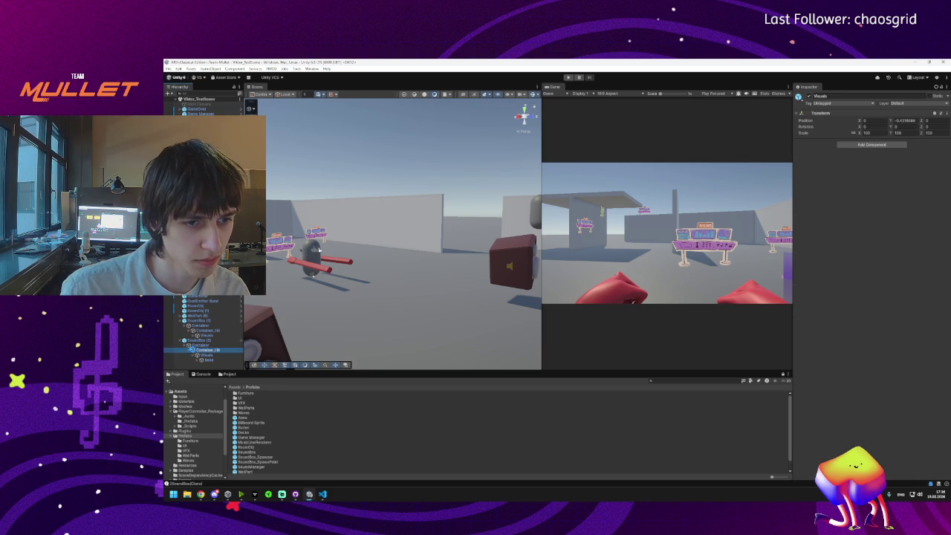
pyautogui.moveTo(196, 353); pyautogui.dragTo(191, 345)
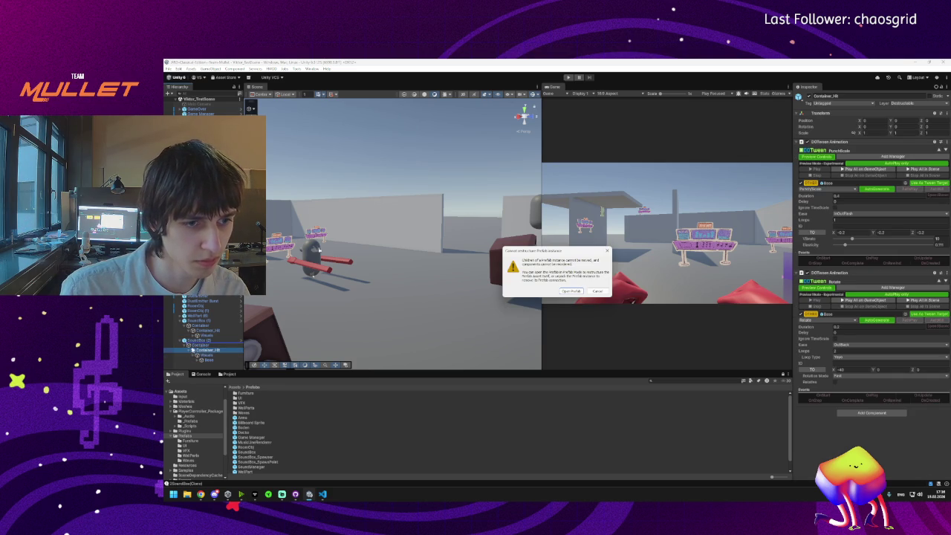
# Step: Briefly enter and leave Prefab Mode, then unpack the SoundBox (2) prefab instance
pyautogui.click(571, 291)
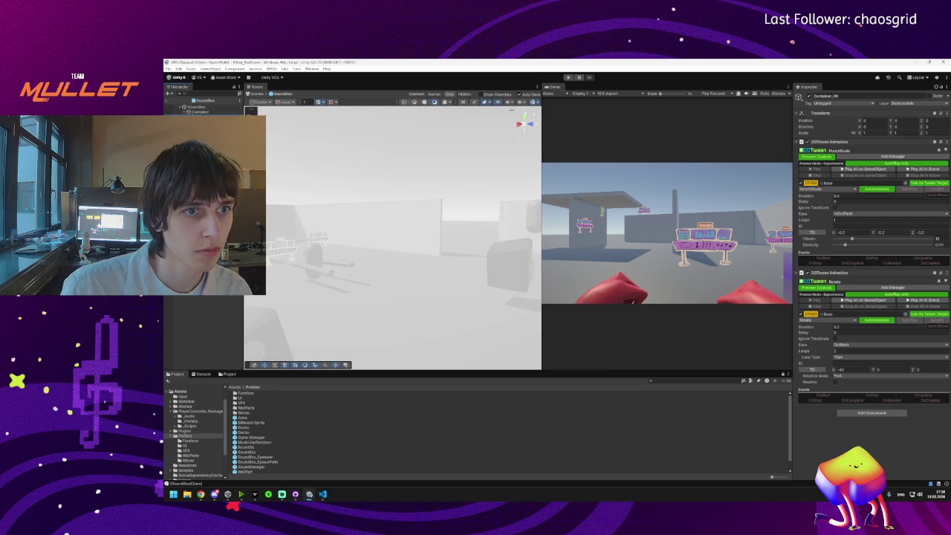
pyautogui.click(170, 104)
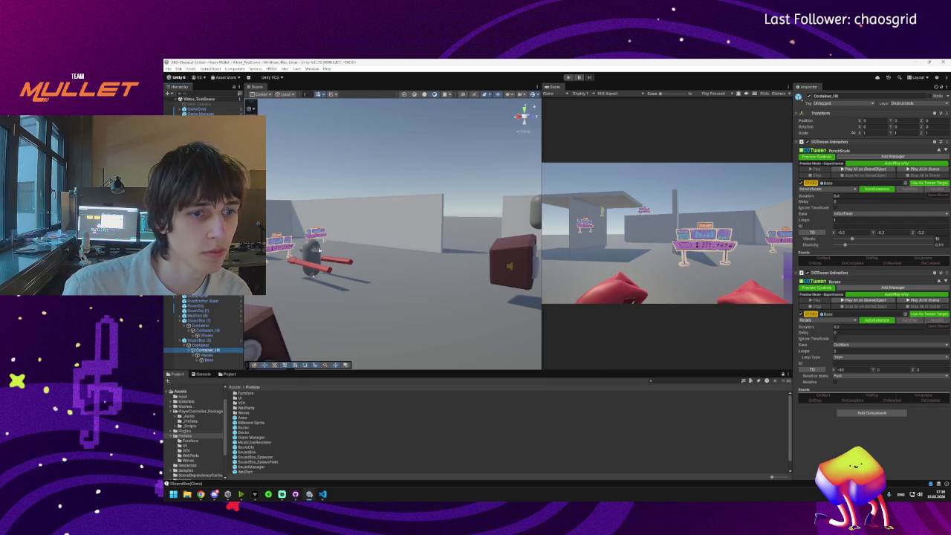
pyautogui.rightClick(186, 340)
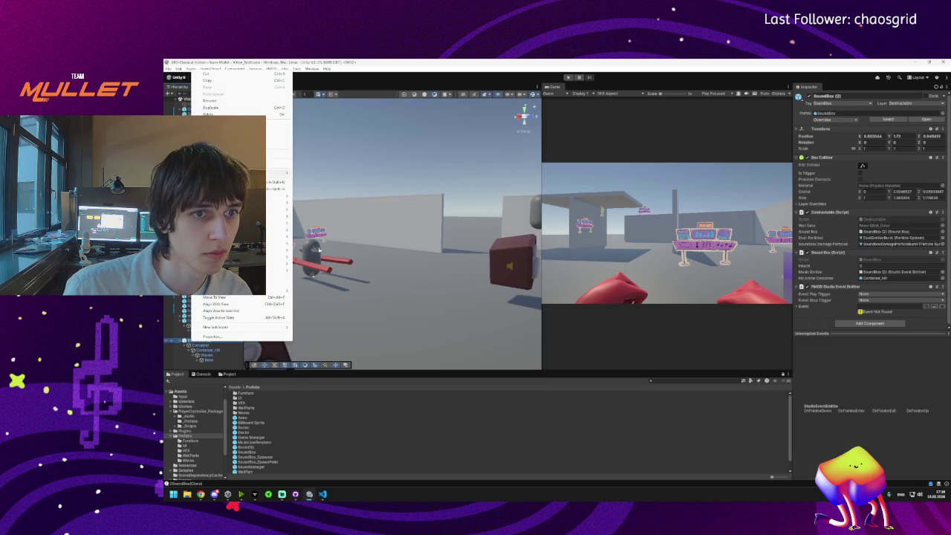
pyautogui.moveTo(282, 173)
pyautogui.click(334, 225)
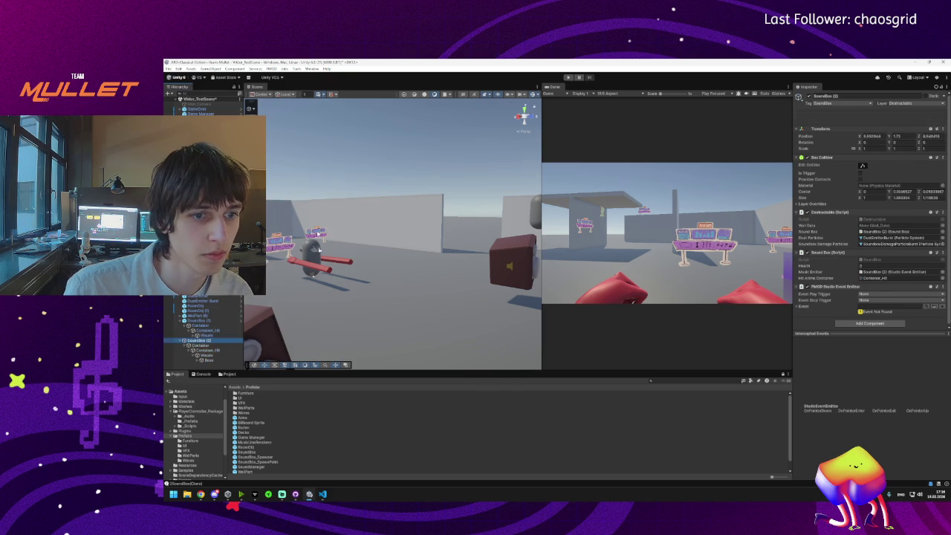
# Step: Move Container_Hit directly under SoundBox (2), then check the DOTween tweens on Container, Container_Hit and SoundBox (2)
pyautogui.click(200, 350)
pyautogui.moveTo(200, 351)
pyautogui.mouseDown()
pyautogui.moveTo(195, 342)
pyautogui.moveTo(202, 359)
pyautogui.mouseUp()
pyautogui.click(194, 350)
pyautogui.click(194, 346)
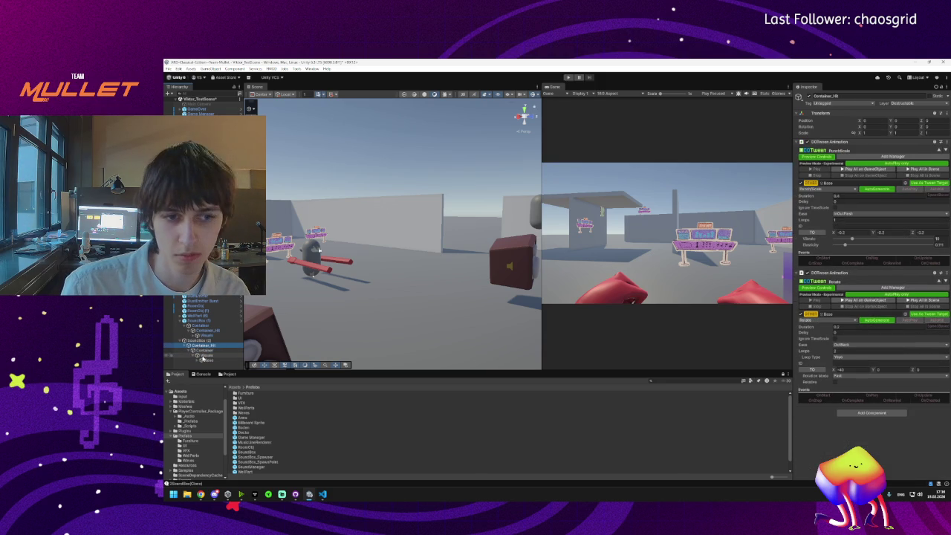
pyautogui.click(199, 351)
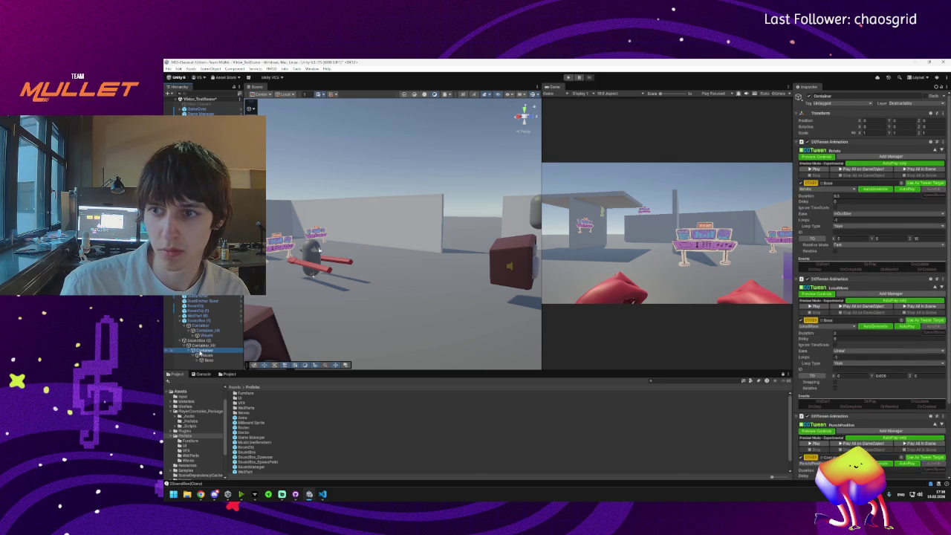
pyautogui.click(195, 346)
pyautogui.click(195, 340)
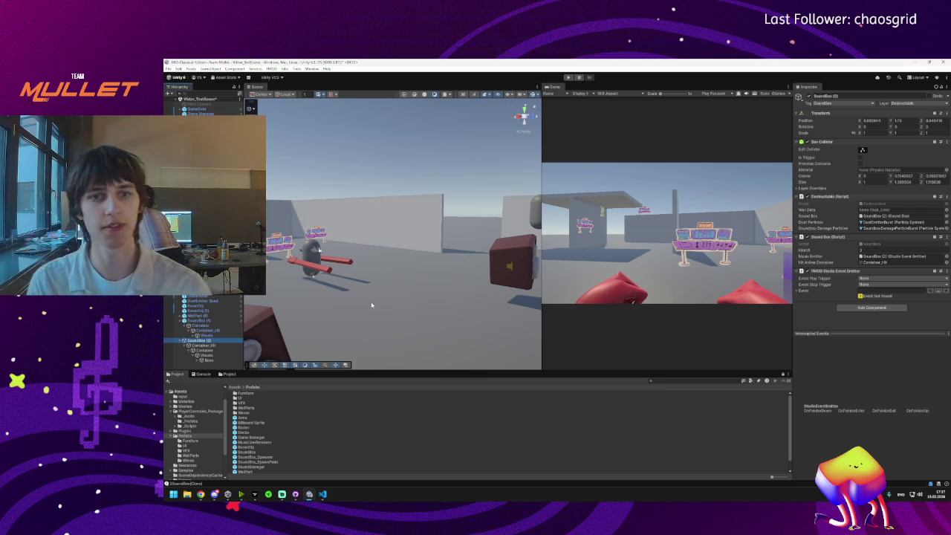
# Step: Frame SoundBox (2) alongside the other sound box and start a playtest
pyautogui.moveTo(349, 298); pyautogui.dragTo(315, 324)
pyautogui.doubleClick(195, 341)
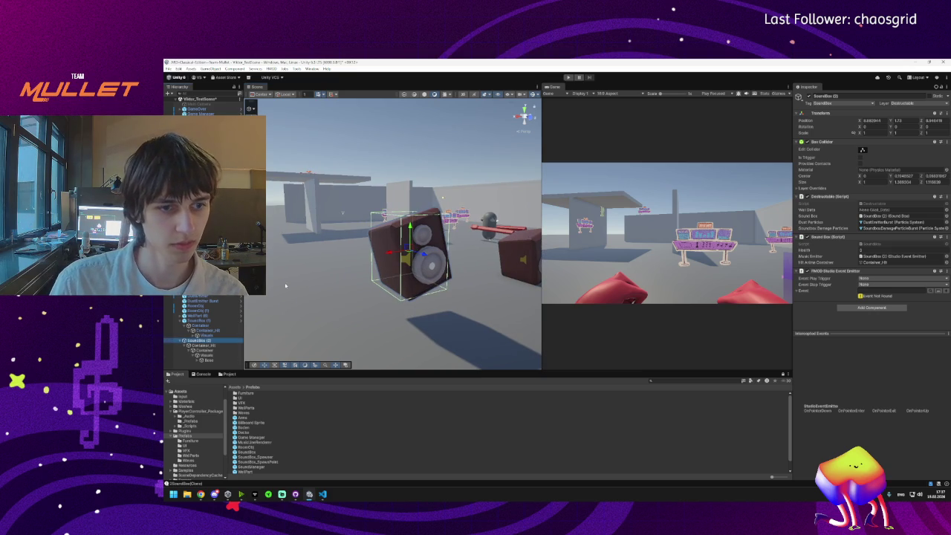
pyautogui.moveTo(402, 297); pyautogui.dragTo(349, 312)
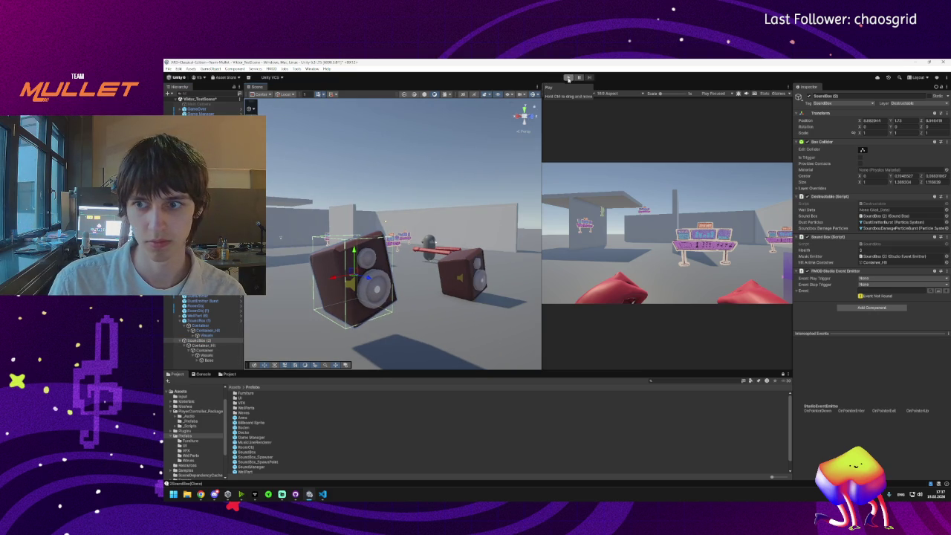
pyautogui.click(568, 78)
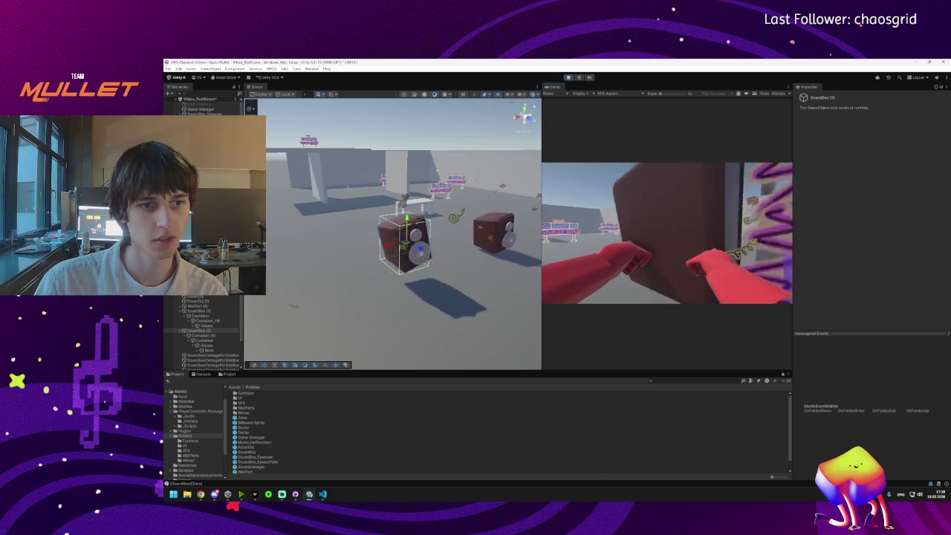
# Step: Take control back from the game and orbit the Scene view closer to the sound boxes
pyautogui.press('super')
pyautogui.click(652, 203)
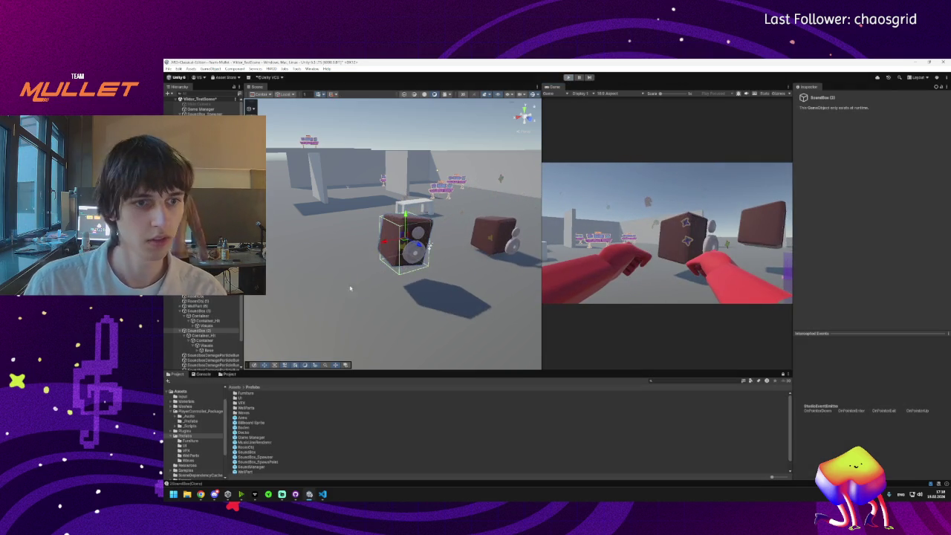
pyautogui.moveTo(446, 258); pyautogui.dragTo(456, 219)
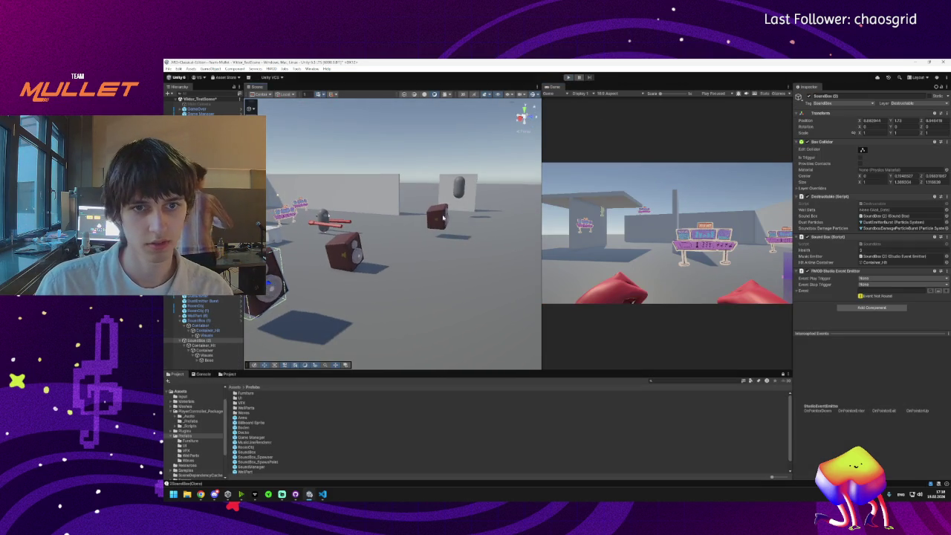
pyautogui.moveTo(395, 244)
pyautogui.mouseDown()
pyautogui.moveTo(375, 269)
pyautogui.moveTo(391, 254)
pyautogui.mouseUp()
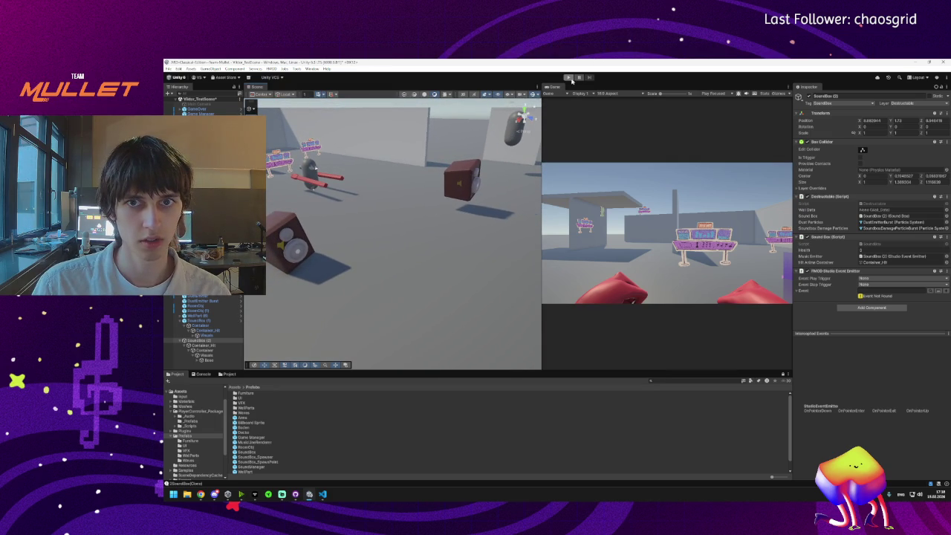
# Step: Run another playtest smashing a sound box into debris, then regain editor control
pyautogui.click(569, 78)
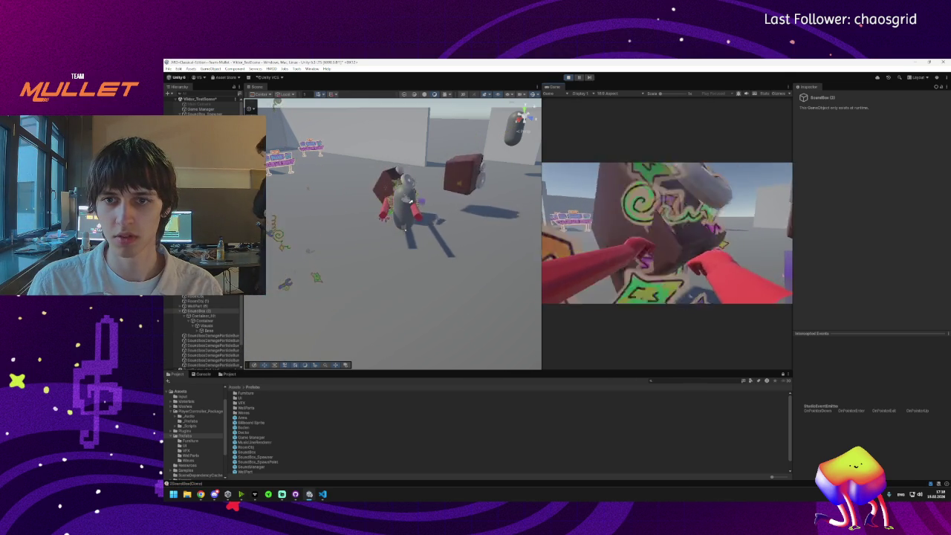
pyautogui.press('super')
pyautogui.press('super')
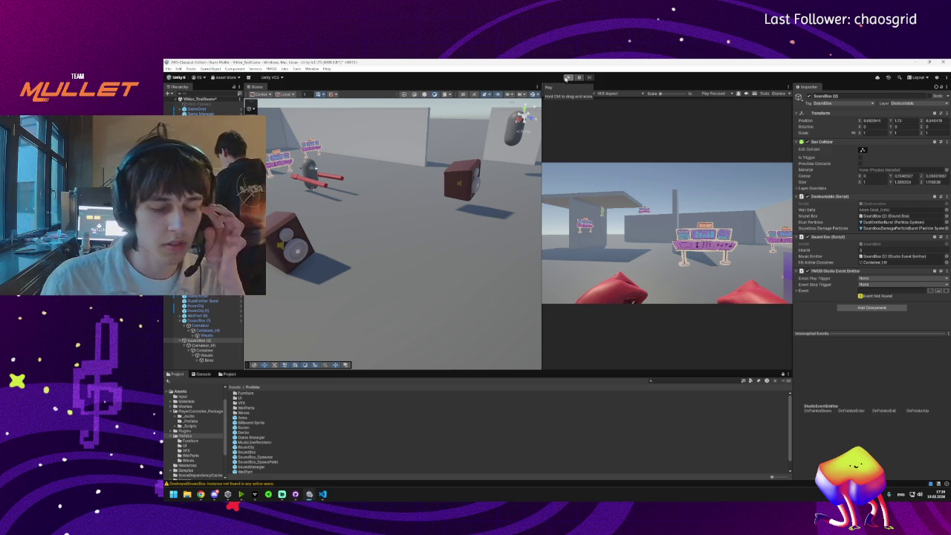
pyautogui.click(567, 77)
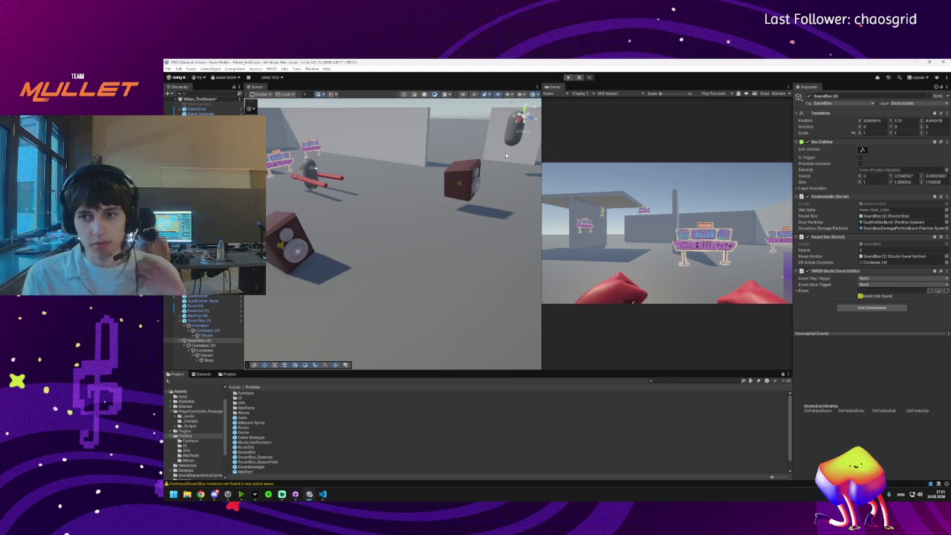
pyautogui.moveTo(475, 261)
pyautogui.mouseDown()
pyautogui.moveTo(446, 246)
pyautogui.moveTo(372, 259)
pyautogui.moveTo(394, 257)
pyautogui.mouseUp()
# Step: Select SoundBox (2), view the level from a new angle, and smash the boxes in Play mode (Ctrl+P)
pyautogui.click(191, 342)
pyautogui.moveTo(461, 268)
pyautogui.mouseDown()
pyautogui.moveTo(516, 263)
pyautogui.moveTo(473, 269)
pyautogui.moveTo(500, 198)
pyautogui.mouseUp()
pyautogui.hotkey('ctrl', 'p')
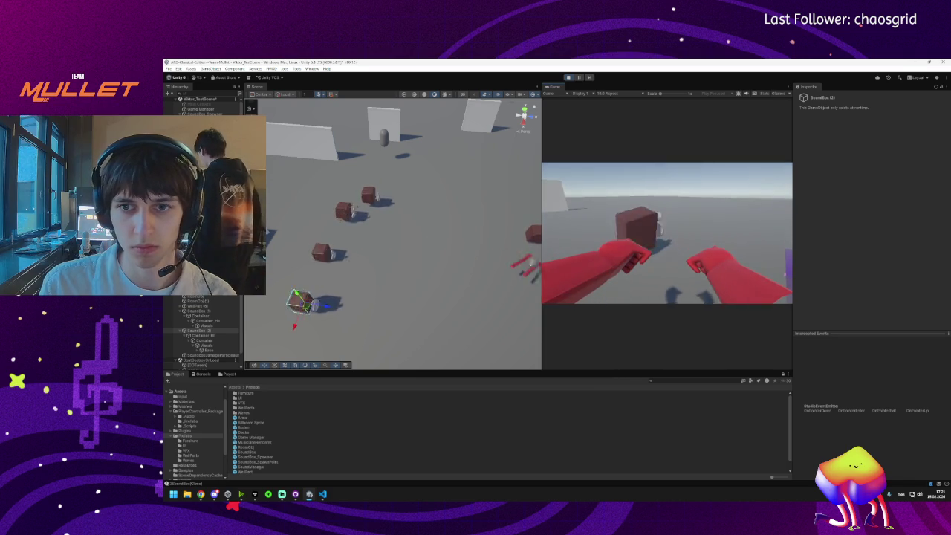
pyautogui.press('super')
pyautogui.press('super')
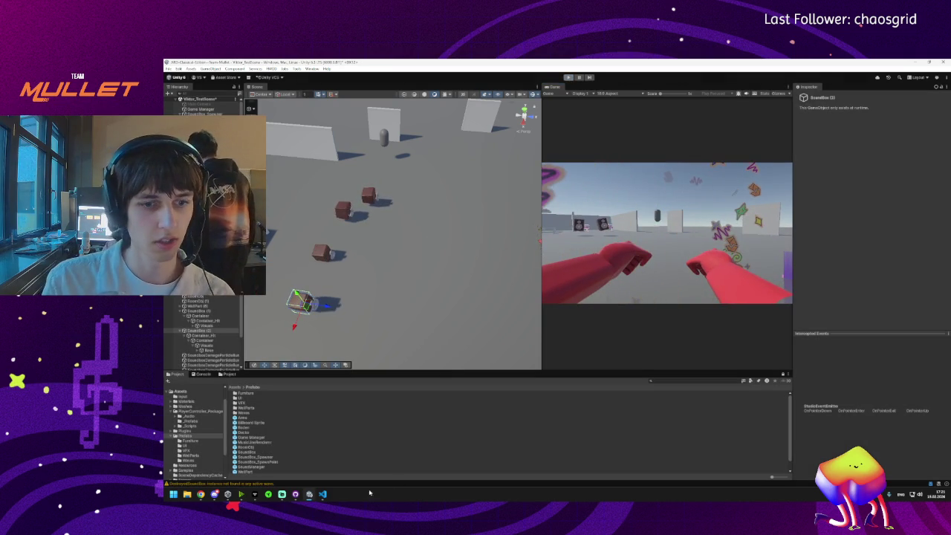
# Step: Commit the 11 changed files to main with a description, then fetch from origin
pyautogui.click(309, 494)
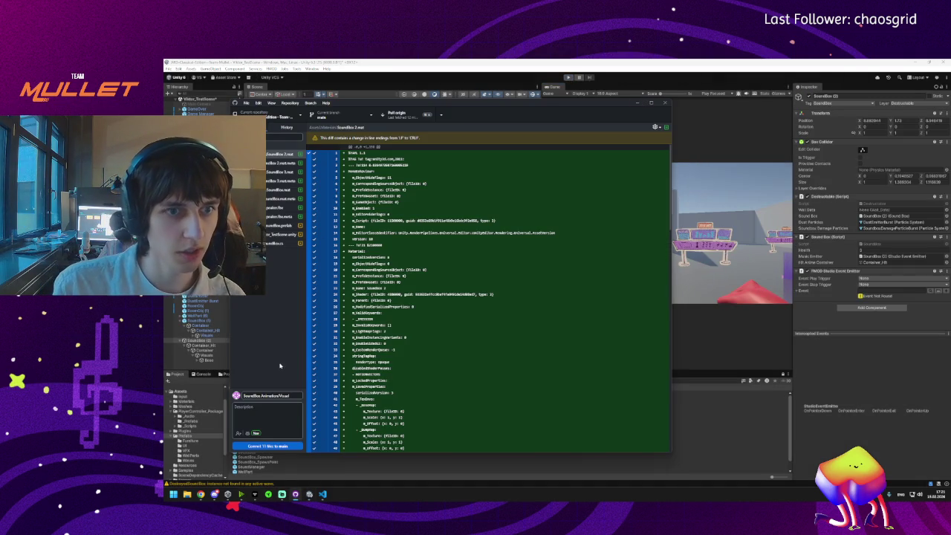
pyautogui.click(279, 413)
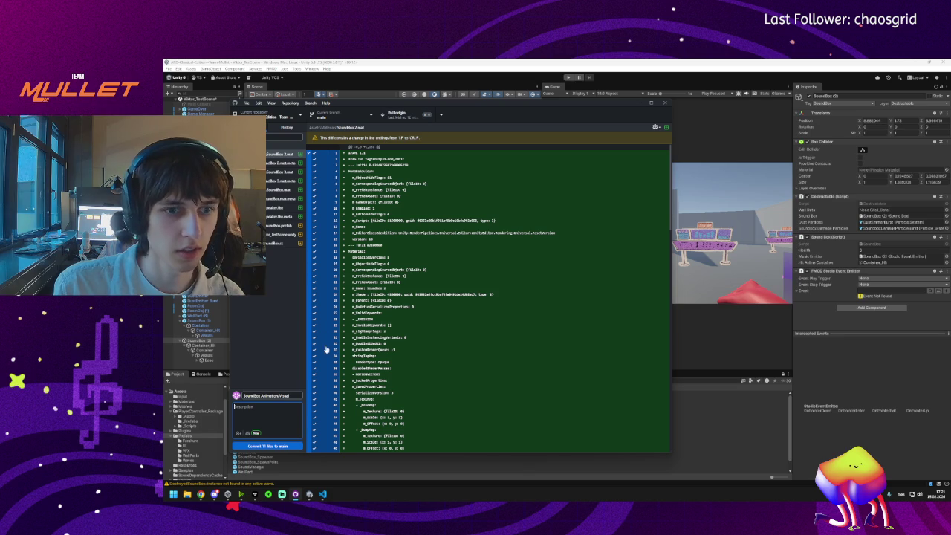
pyautogui.write('Idle')
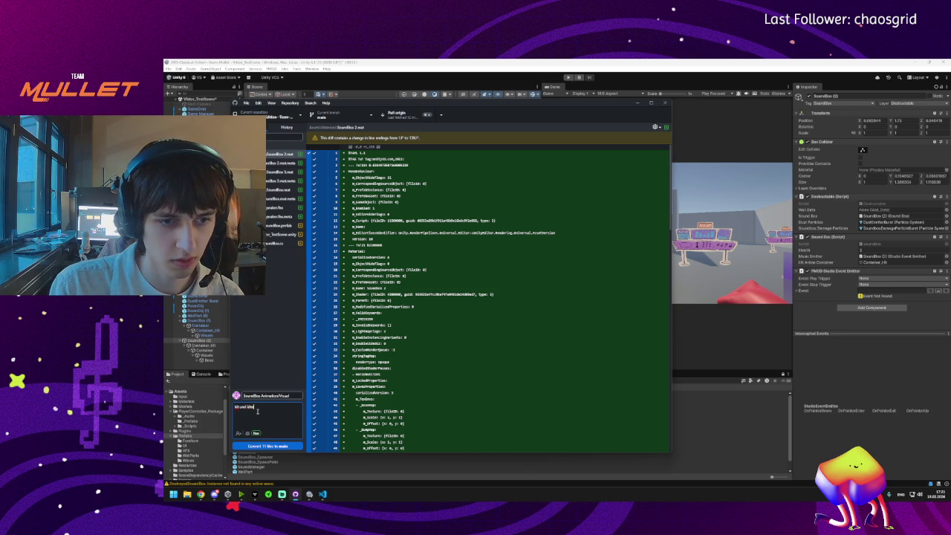
pyautogui.press('BackSpace')
pyautogui.press('BackSpace')
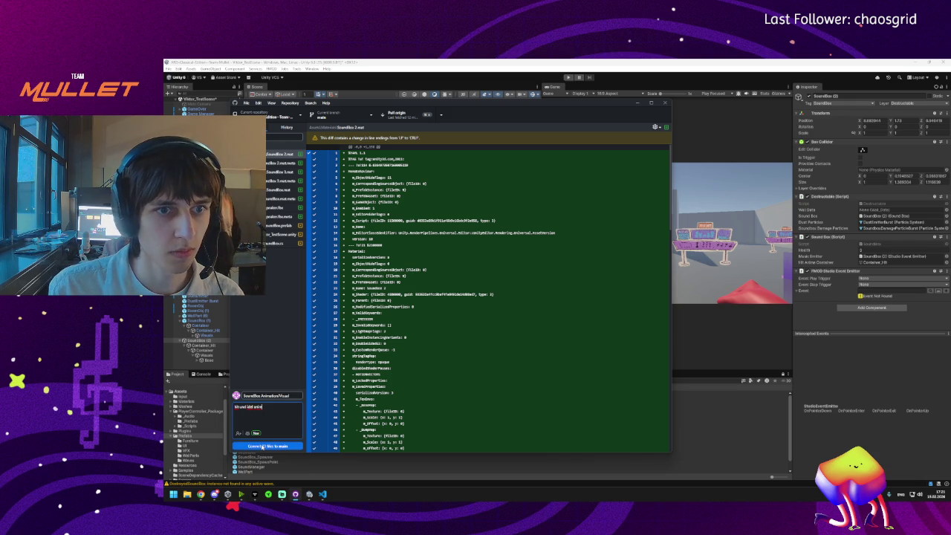
pyautogui.click(261, 446)
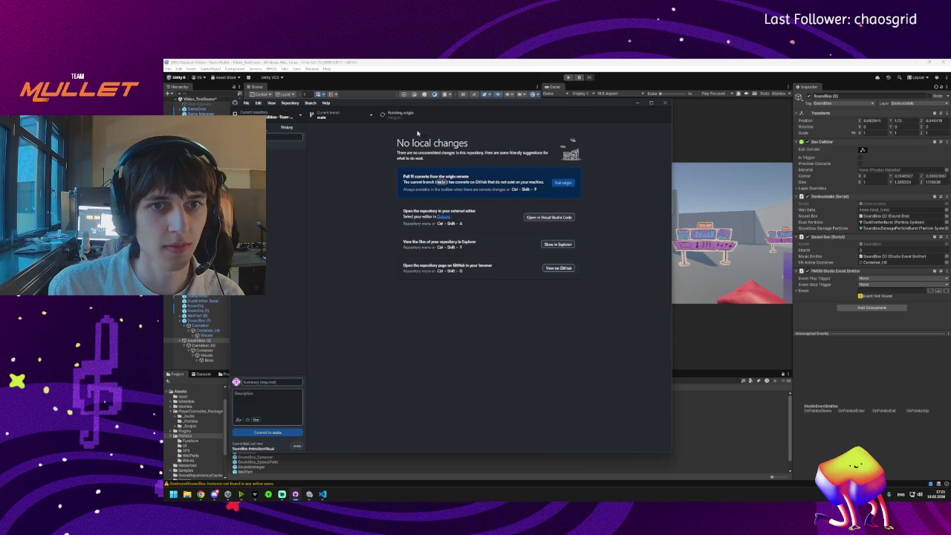
pyautogui.click(401, 117)
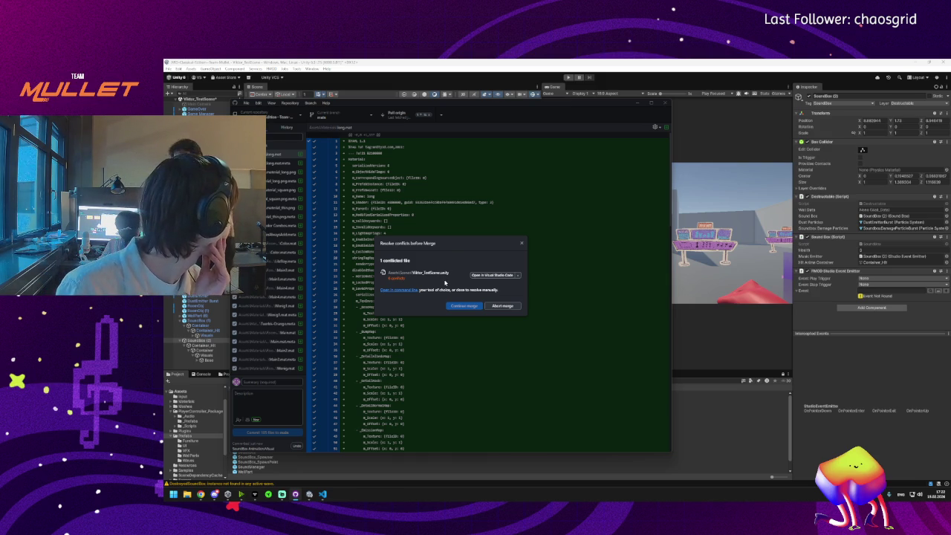
# Step: Resolve Viktor_TestScene.unity with the origin/main version, complete the merge and push to origin
pyautogui.click(518, 275)
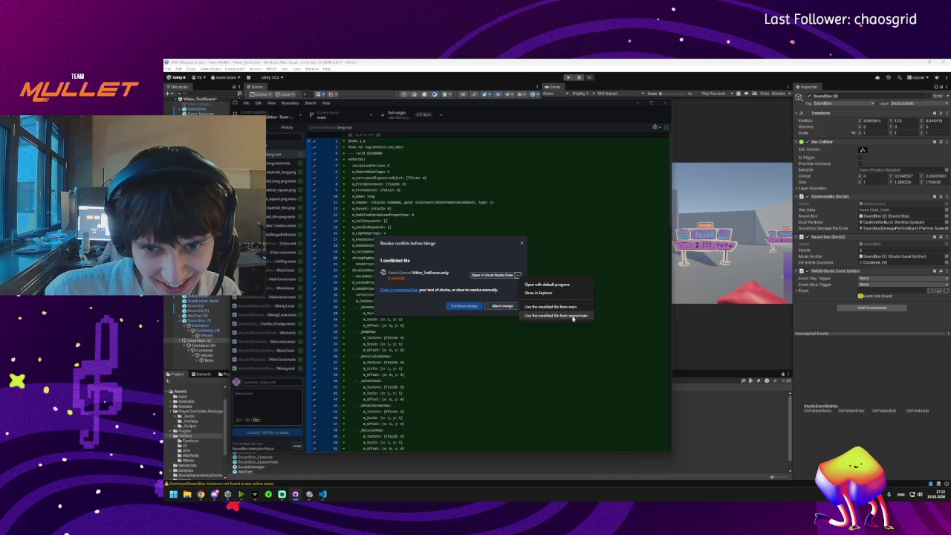
pyautogui.click(573, 316)
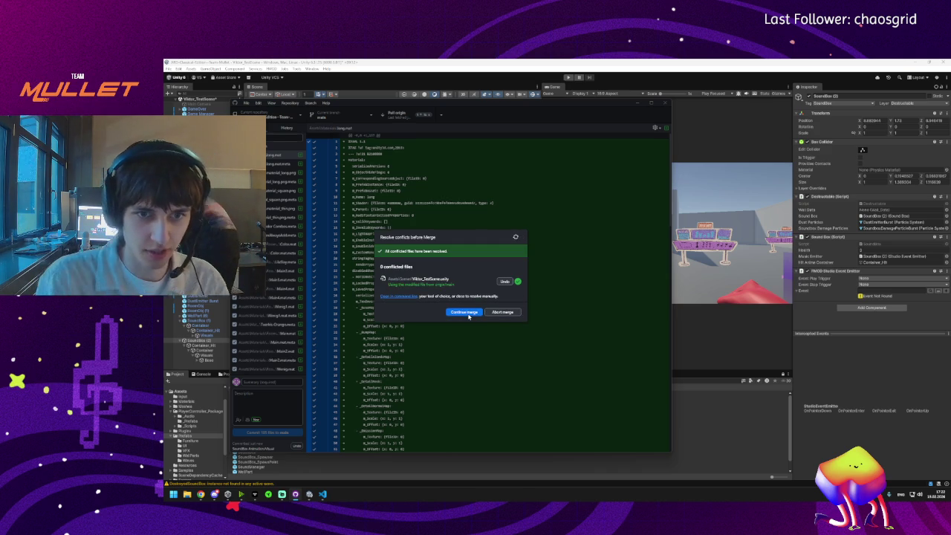
pyautogui.click(464, 312)
pyautogui.click(408, 113)
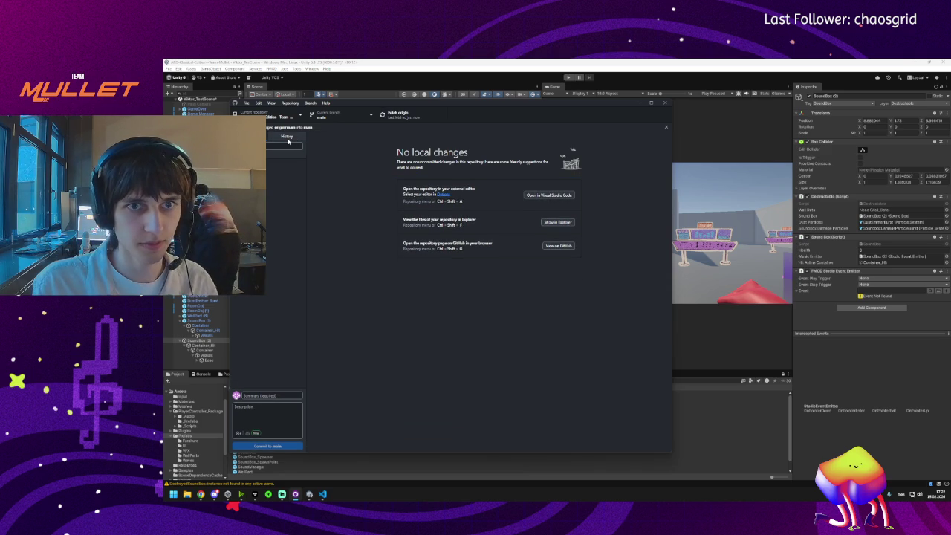
# Step: Review the repository's commit history, then minimize GitHub Desktop to return to Unity
pyautogui.click(288, 138)
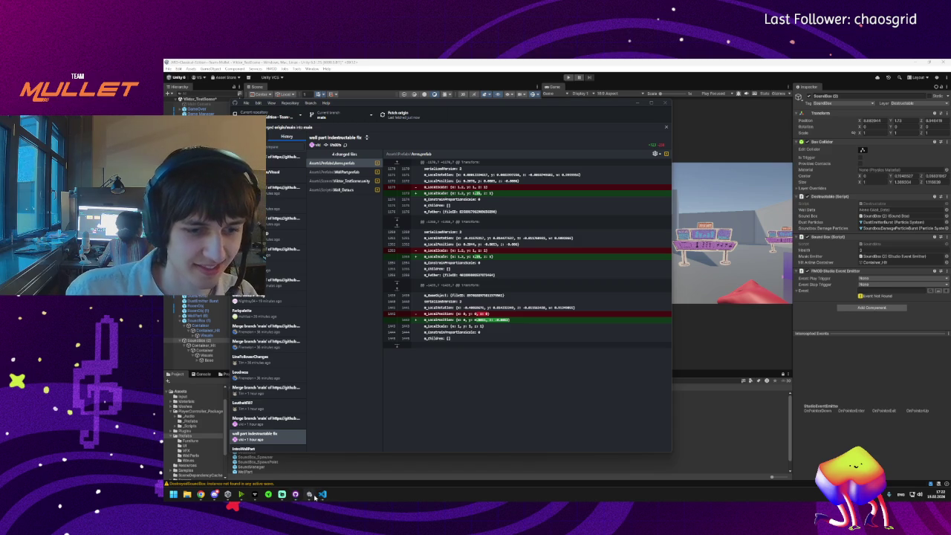
pyautogui.click(637, 104)
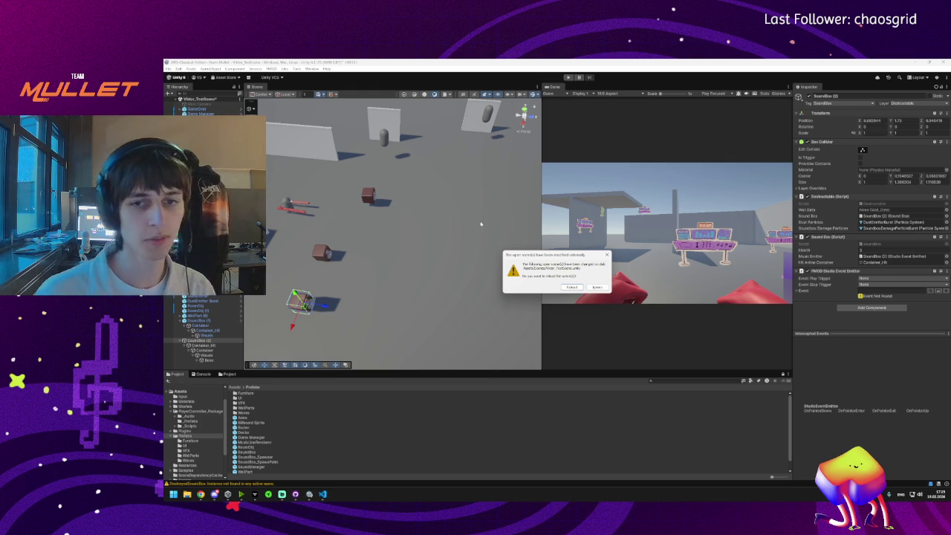
# Step: Reload Viktor_TestScene with the merged changes and orbit toward the row of speakers
pyautogui.click(572, 287)
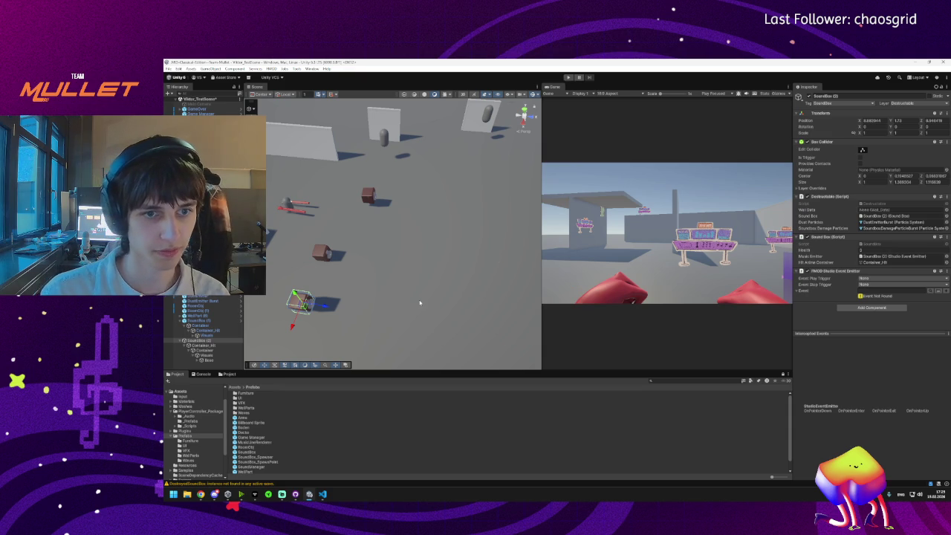
pyautogui.moveTo(408, 315)
pyautogui.mouseDown()
pyautogui.moveTo(434, 278)
pyautogui.moveTo(410, 272)
pyautogui.moveTo(427, 265)
pyautogui.moveTo(383, 260)
pyautogui.moveTo(362, 243)
pyautogui.mouseUp()
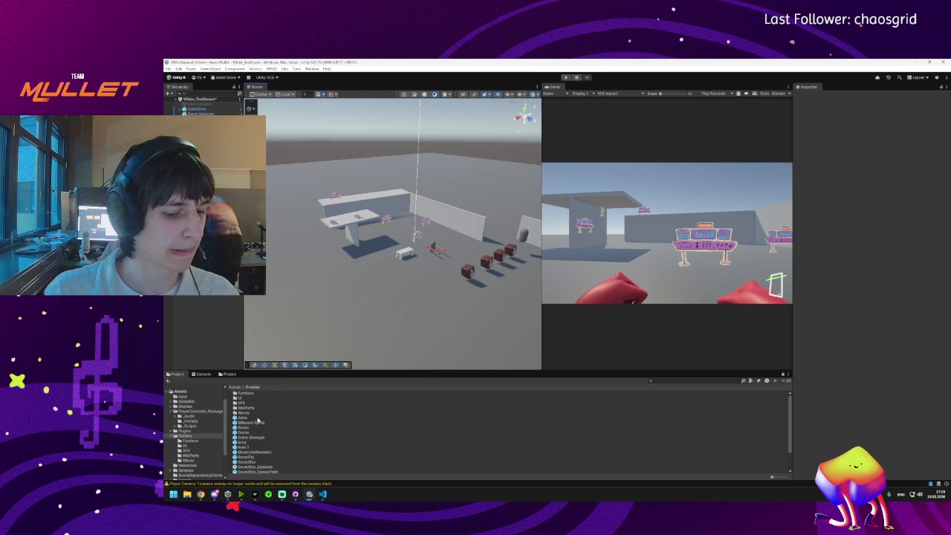
pyautogui.moveTo(304, 149); pyautogui.dragTo(397, 247)
# Step: Select and frame SoundBox (3) among the four speakers to check its components
pyautogui.click(402, 247)
pyautogui.press('f')
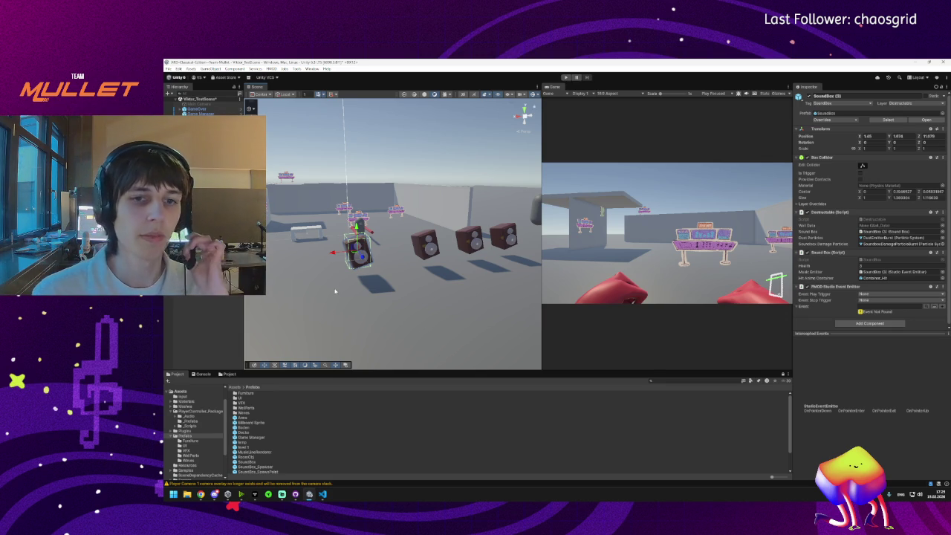
pyautogui.moveTo(336, 291)
pyautogui.mouseDown()
pyautogui.moveTo(355, 293)
pyautogui.moveTo(356, 277)
pyautogui.mouseUp()
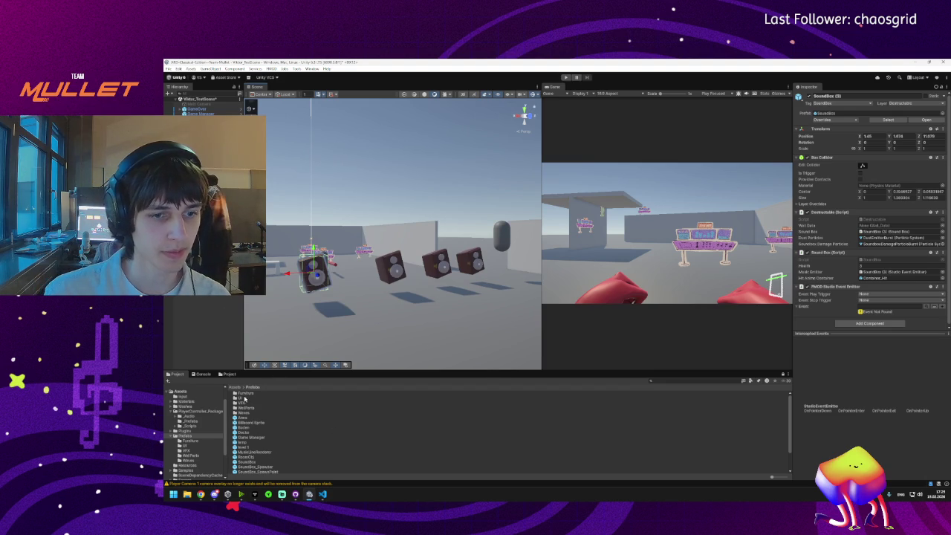
# Step: Find the SoundBox prefab referenced by Wave01's Element 0 and open it for editing
pyautogui.doubleClick(243, 413)
pyautogui.click(244, 393)
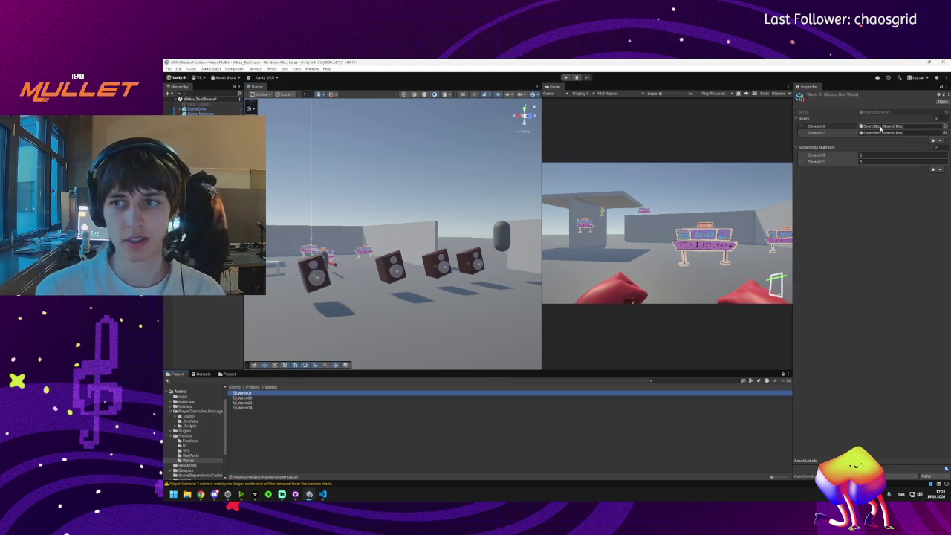
pyautogui.click(881, 127)
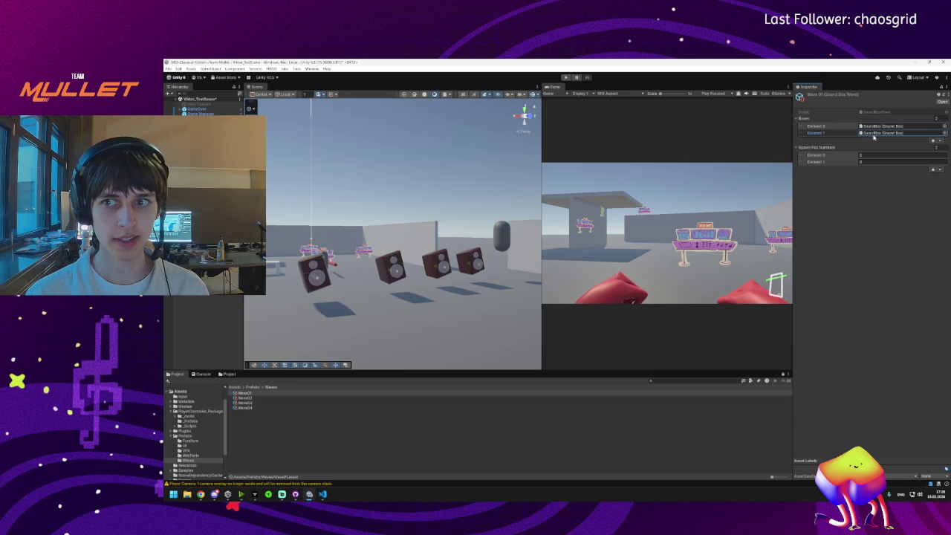
pyautogui.doubleClick(876, 134)
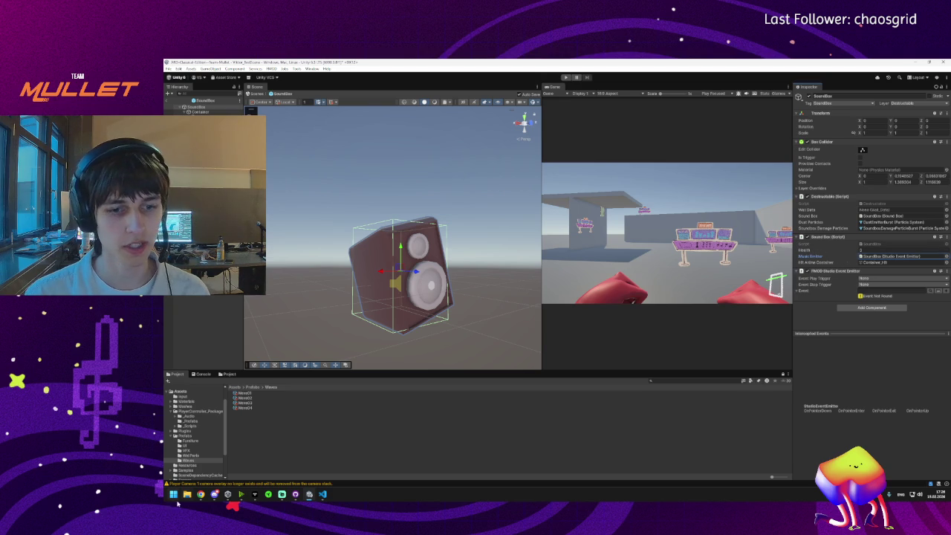
pyautogui.doubleClick(869, 245)
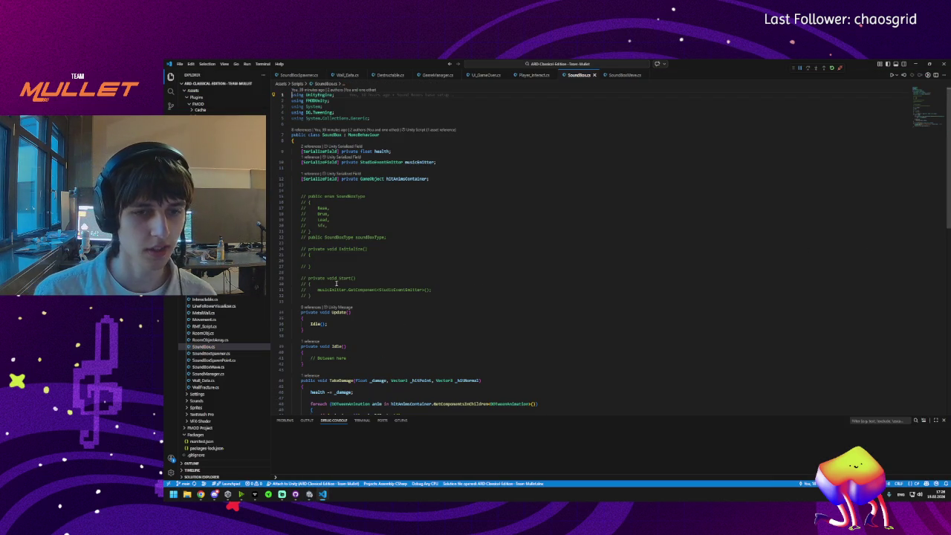
pyautogui.moveTo(312, 296); pyautogui.dragTo(287, 276)
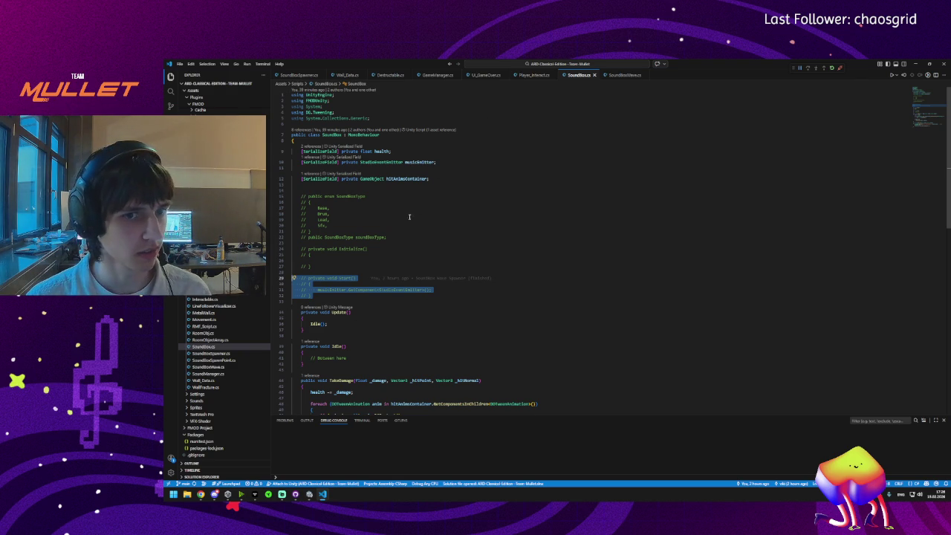
pyautogui.click(915, 64)
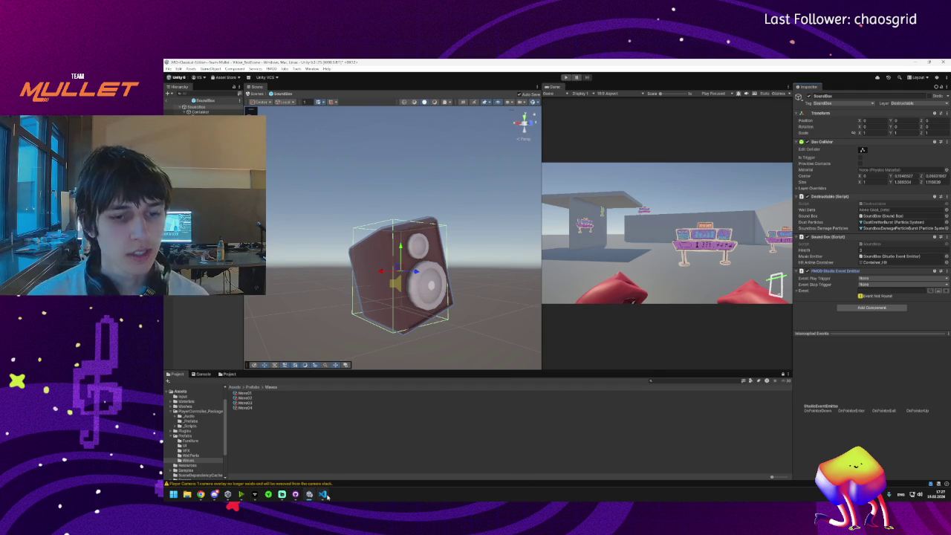
pyautogui.click(323, 495)
# Step: Review the SoundBoxWave, SoundBox, SoundBoxSpawner and SoundManager scripts
pyautogui.click(460, 257)
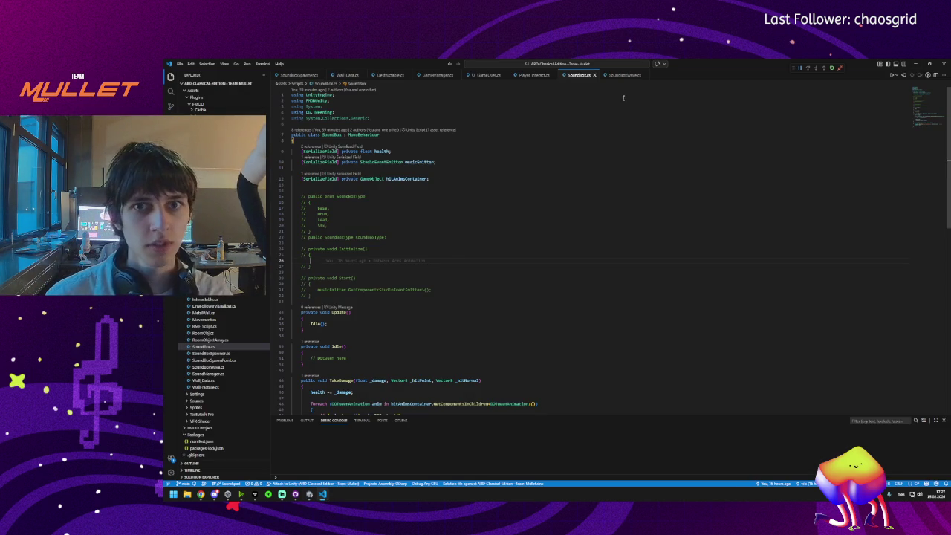
pyautogui.click(623, 77)
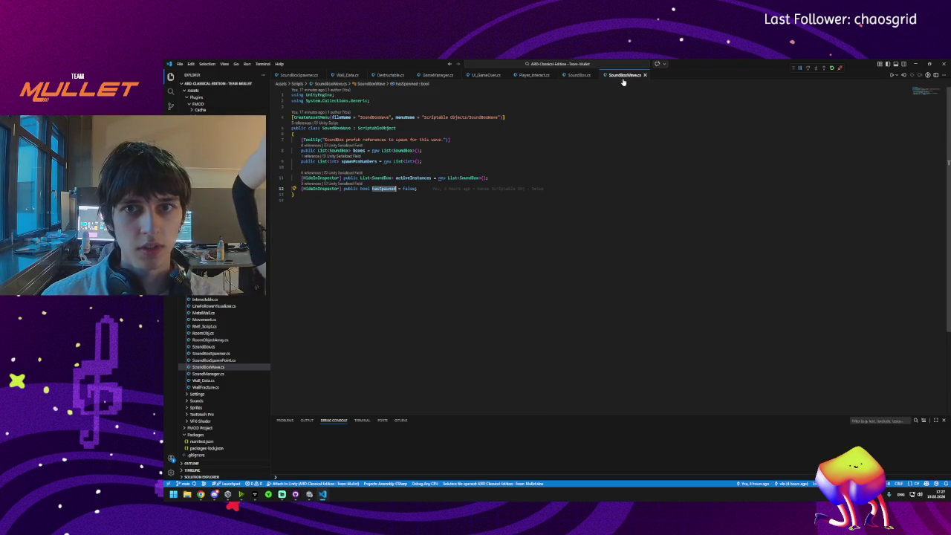
pyautogui.click(584, 77)
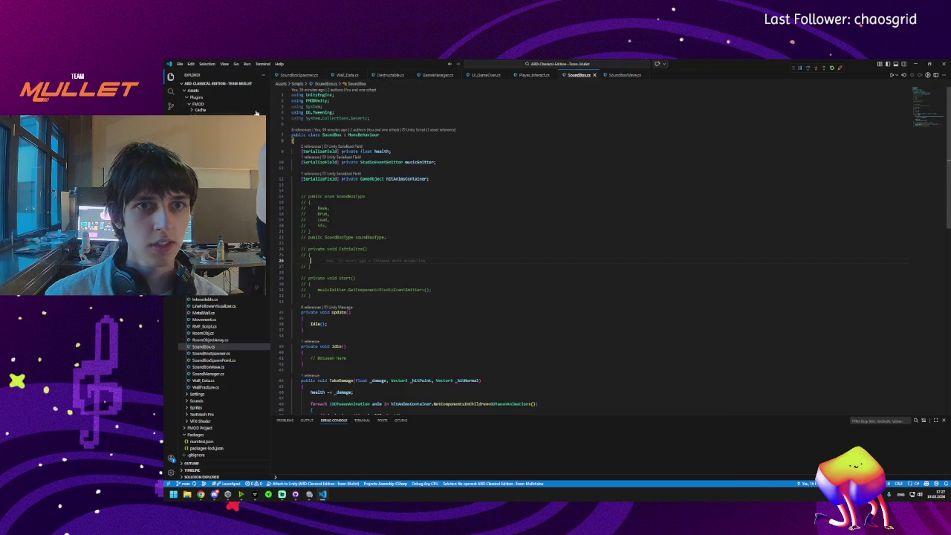
pyautogui.click(298, 75)
pyautogui.click(212, 373)
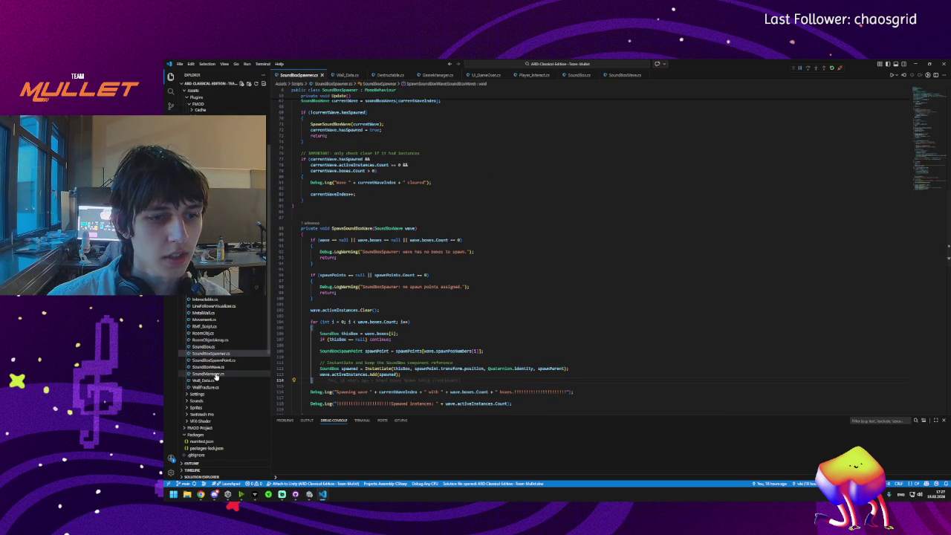
pyautogui.click(211, 353)
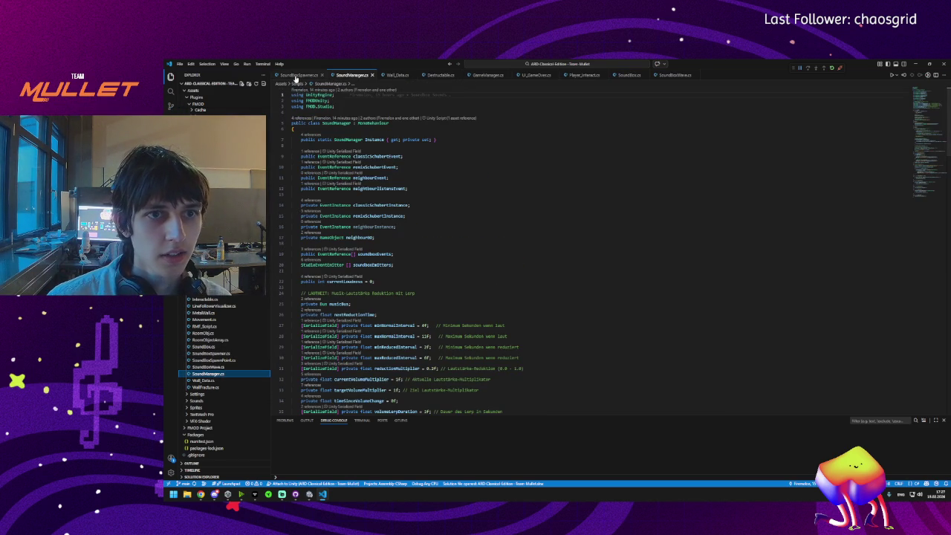
# Step: Look at ClearWave in SoundBoxSpawner.cs, then scroll SoundManager.cs down to InitializeSoundBoxEmitters
pyautogui.scroll(-5, 357, 249)
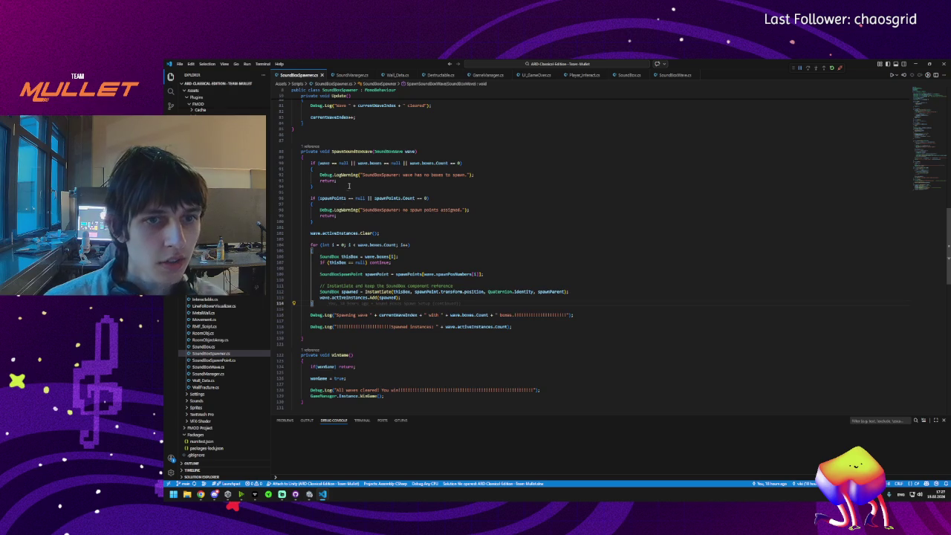
pyautogui.scroll(-10, 357, 243)
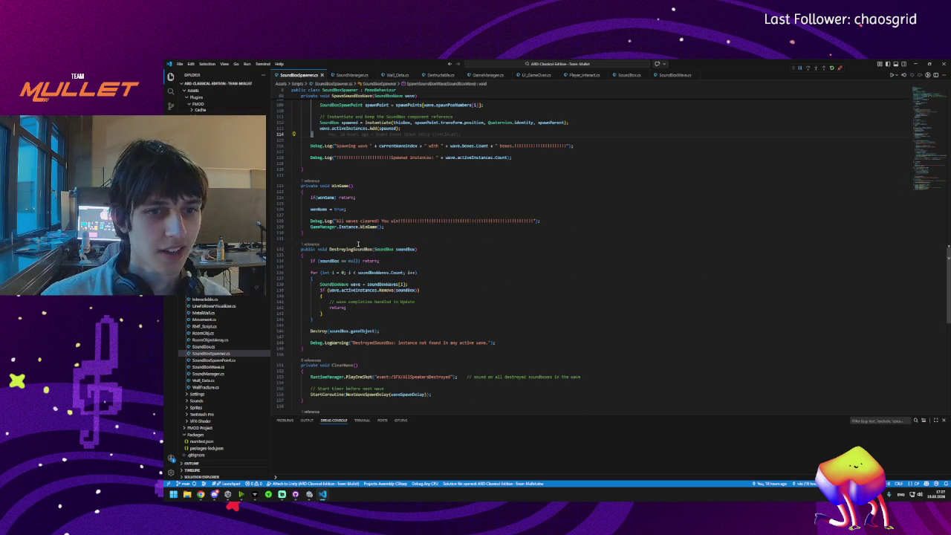
pyautogui.click(336, 180)
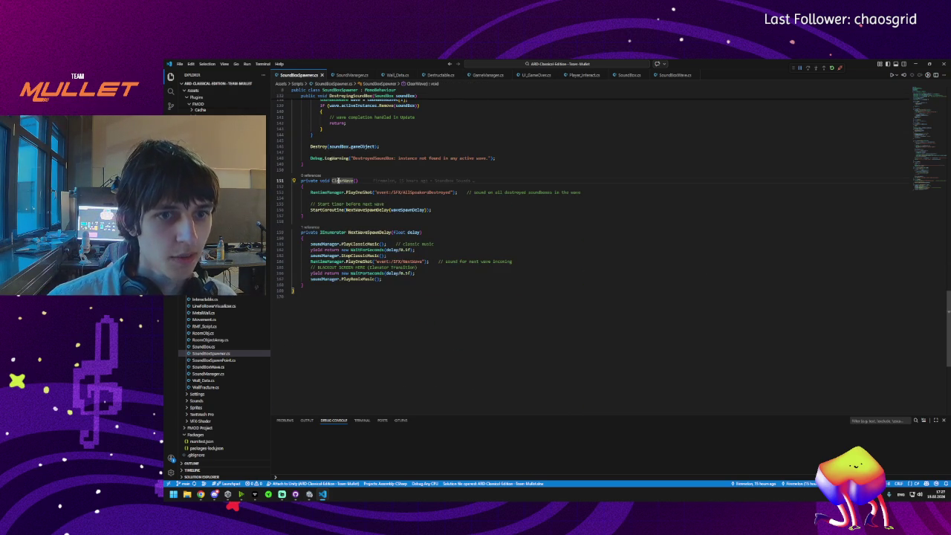
pyautogui.click(352, 75)
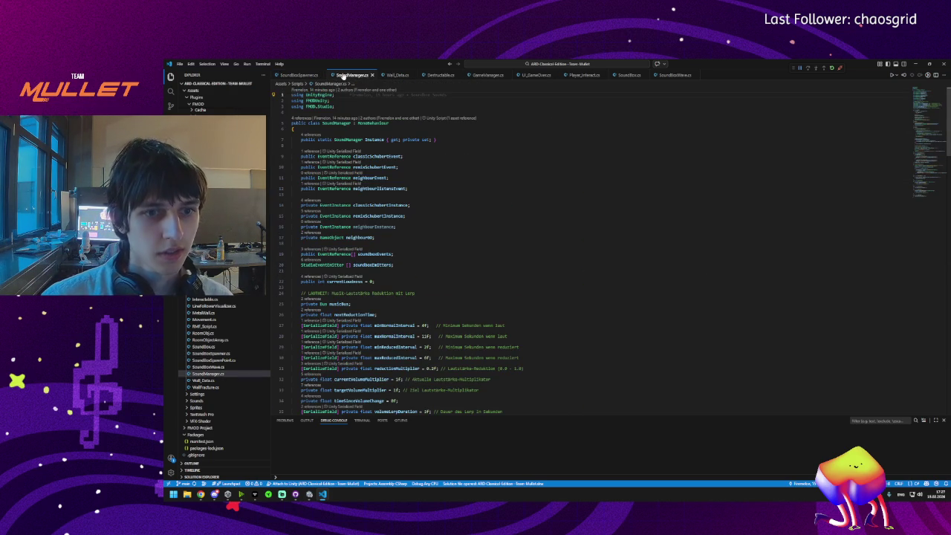
pyautogui.scroll(-6, 445, 241)
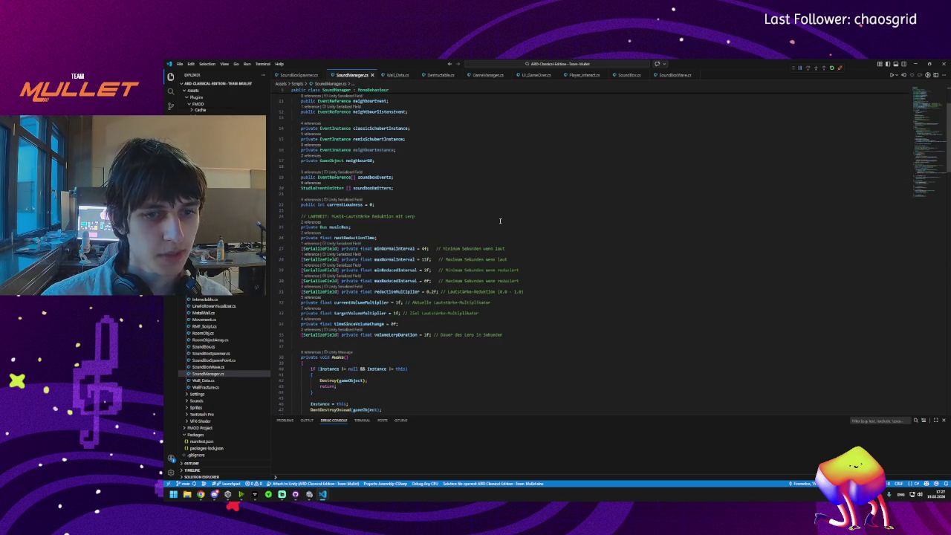
pyautogui.scroll(-10, 448, 230)
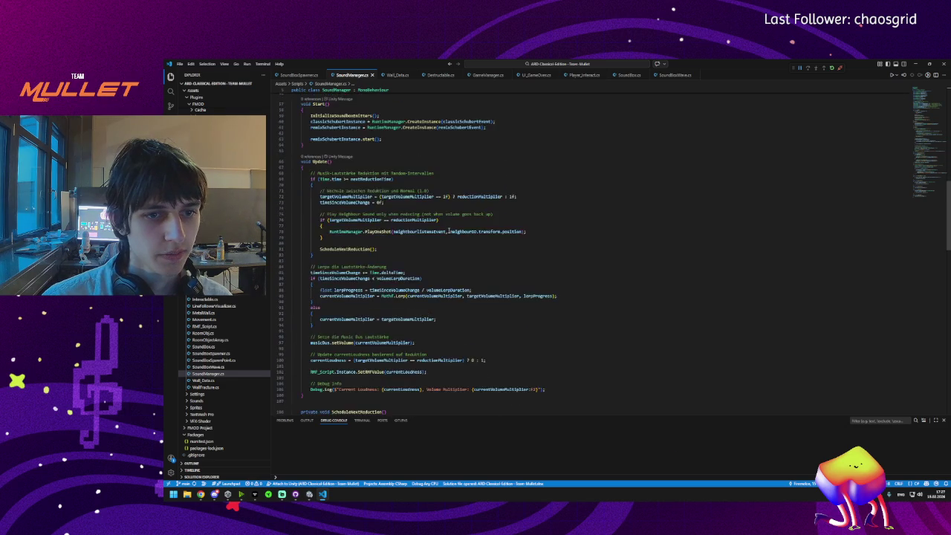
pyautogui.scroll(-6, 449, 231)
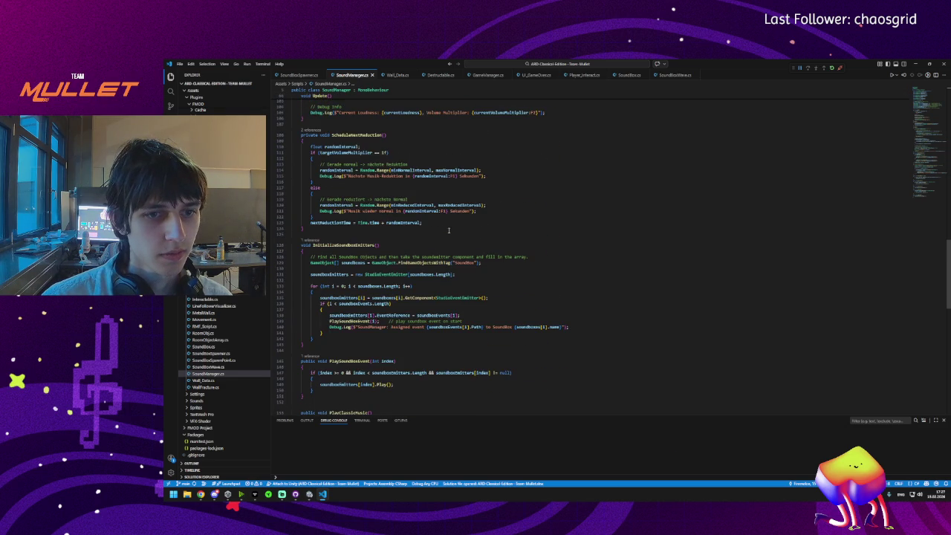
# Step: Make InitializeSoundBoxEmitters public and locate its call in Start
pyautogui.doubleClick(355, 246)
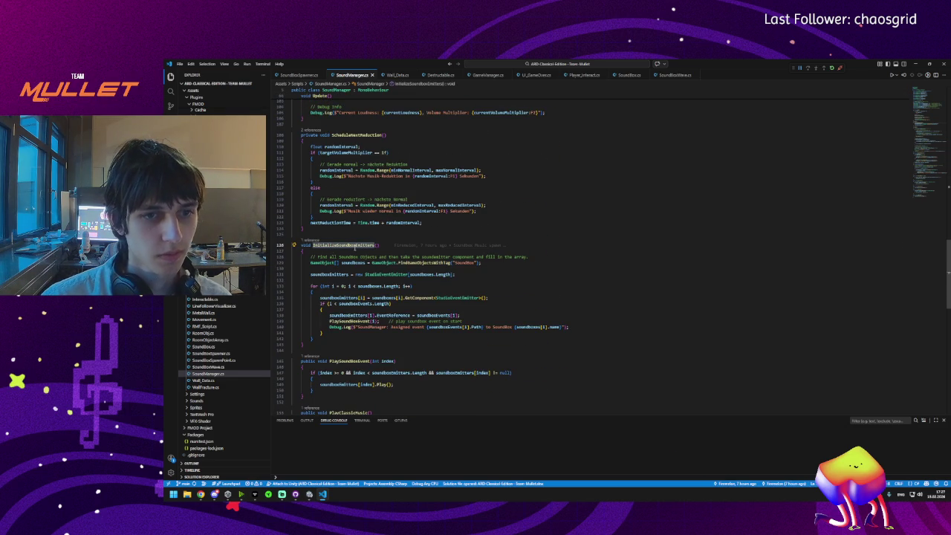
pyautogui.click(301, 245)
pyautogui.write('public')
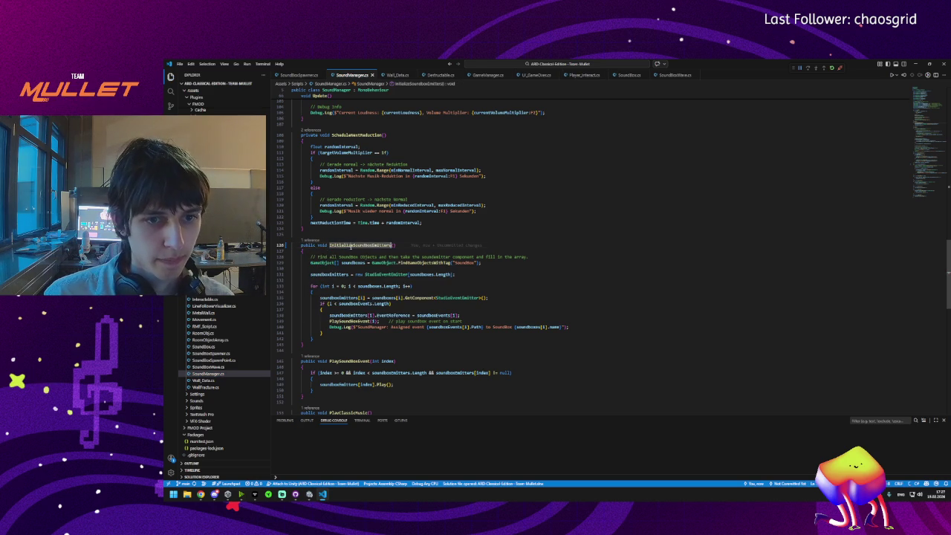
pyautogui.doubleClick(351, 246)
pyautogui.hotkey('ctrl', 'f')
pyautogui.click(877, 92)
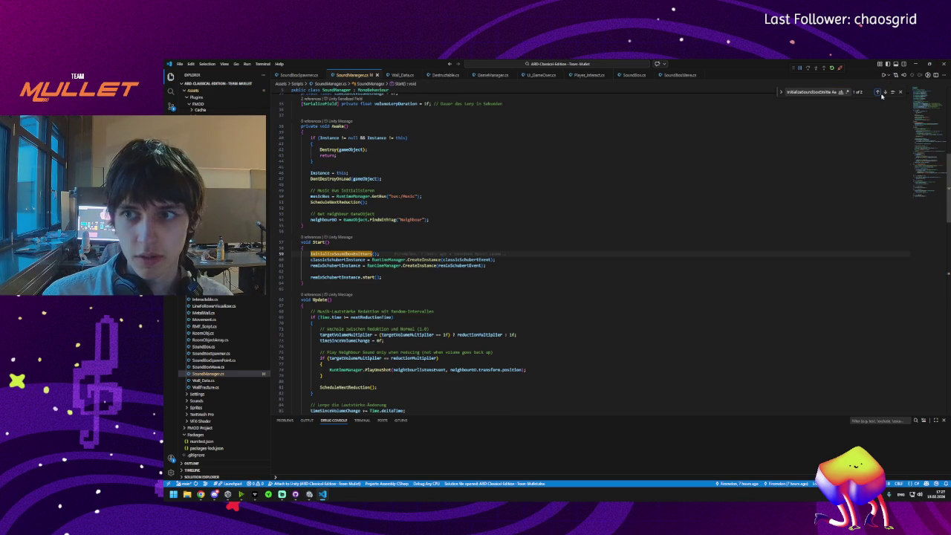
pyautogui.click(878, 92)
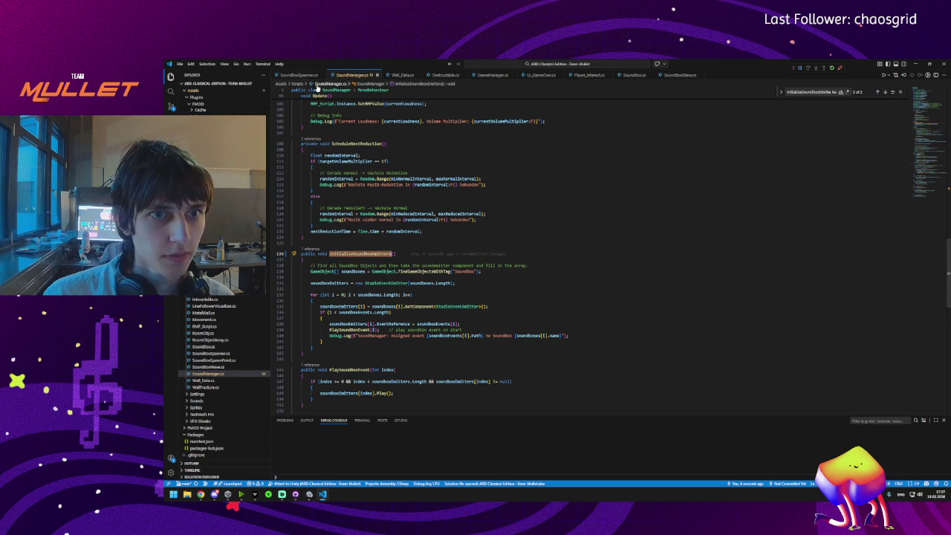
# Step: Add blank lines at the top of ClearWave, then highlight soundboxes uses in SoundManager.cs
pyautogui.hotkey('ctrl', 'Tab')
pyautogui.click(356, 187)
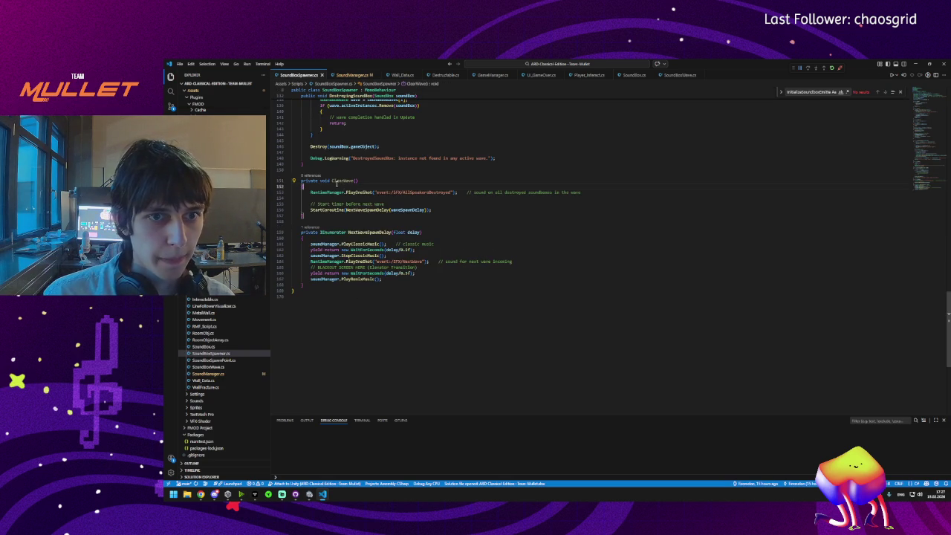
pyautogui.press('Return')
pyautogui.press('Return')
pyautogui.click(341, 192)
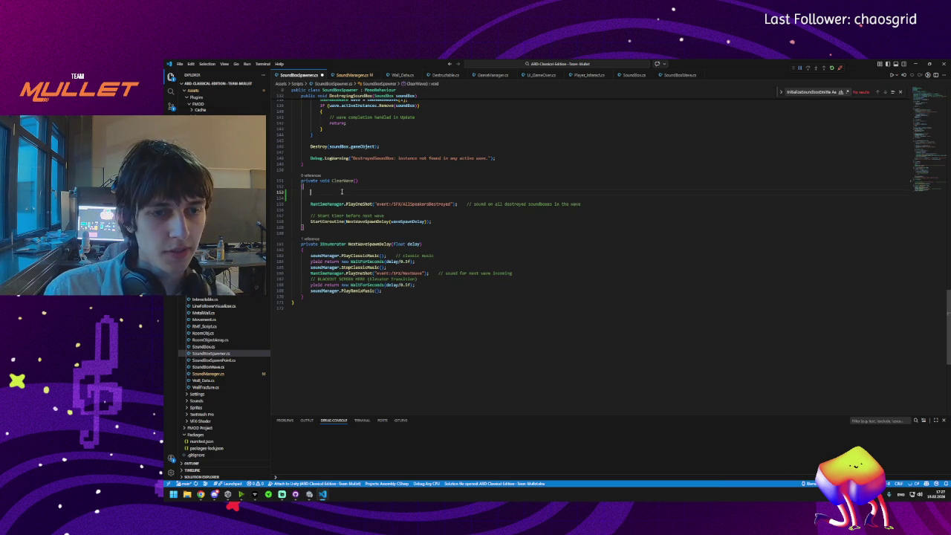
pyautogui.press('BackSpace')
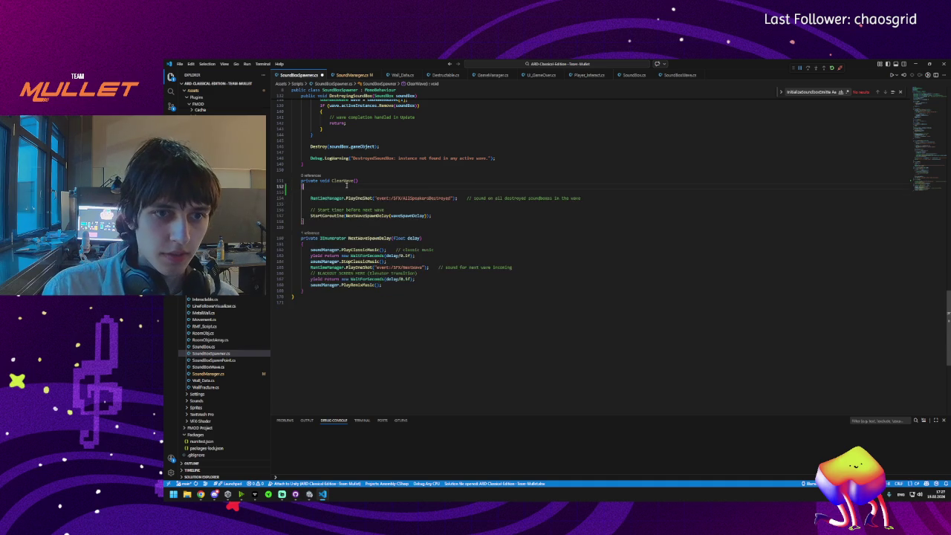
pyautogui.click(349, 75)
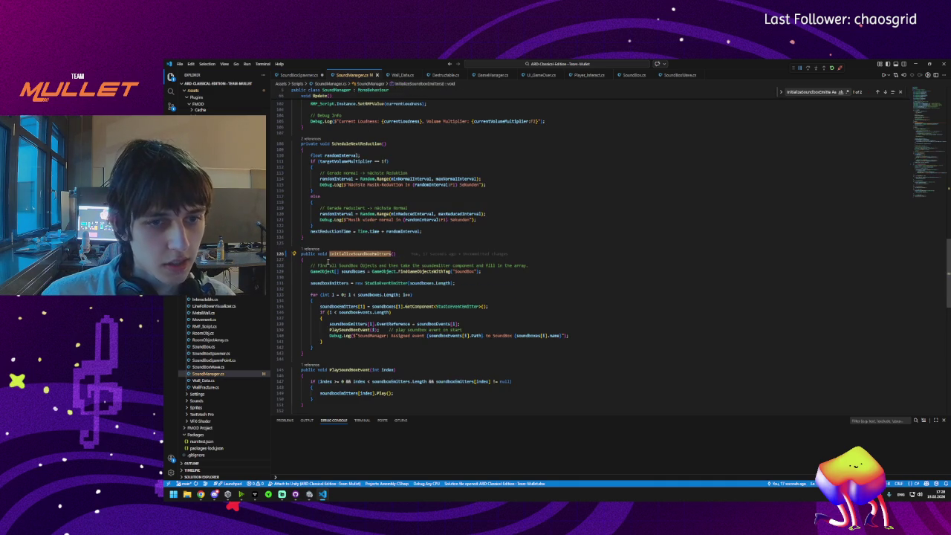
pyautogui.click(343, 272)
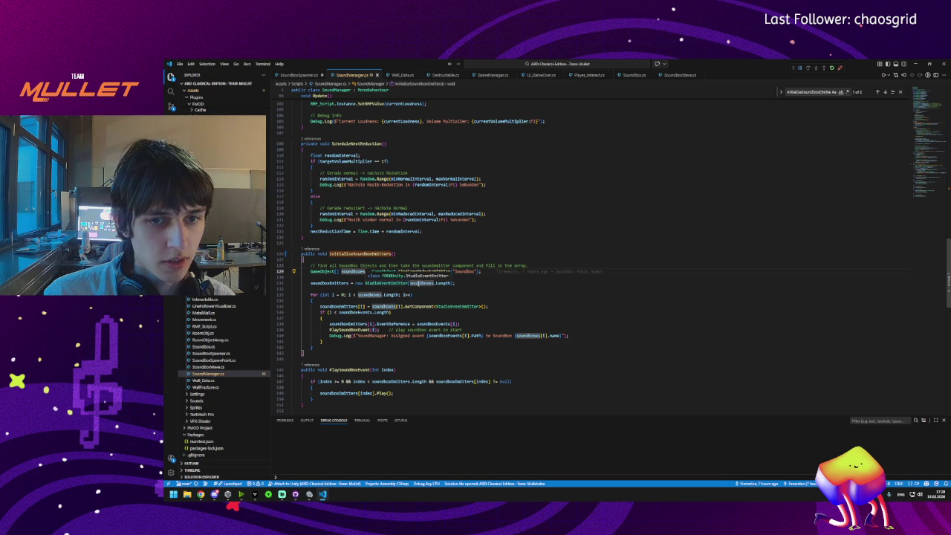
# Step: Step through every soundboxEmitters occurrence in SoundManager.cs with Find
pyautogui.click(333, 283)
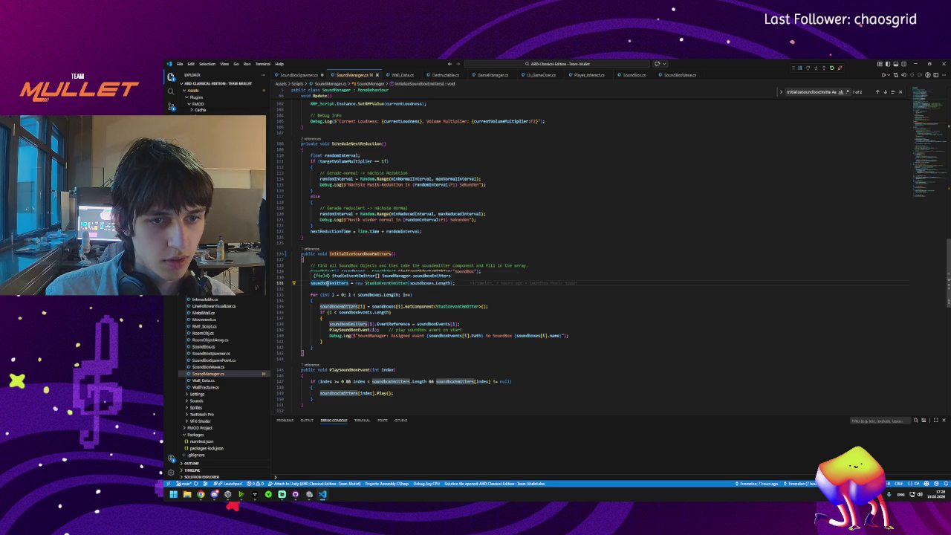
pyautogui.doubleClick(326, 283)
pyautogui.hotkey('ctrl', 'f')
pyautogui.click(878, 92)
pyautogui.click(879, 93)
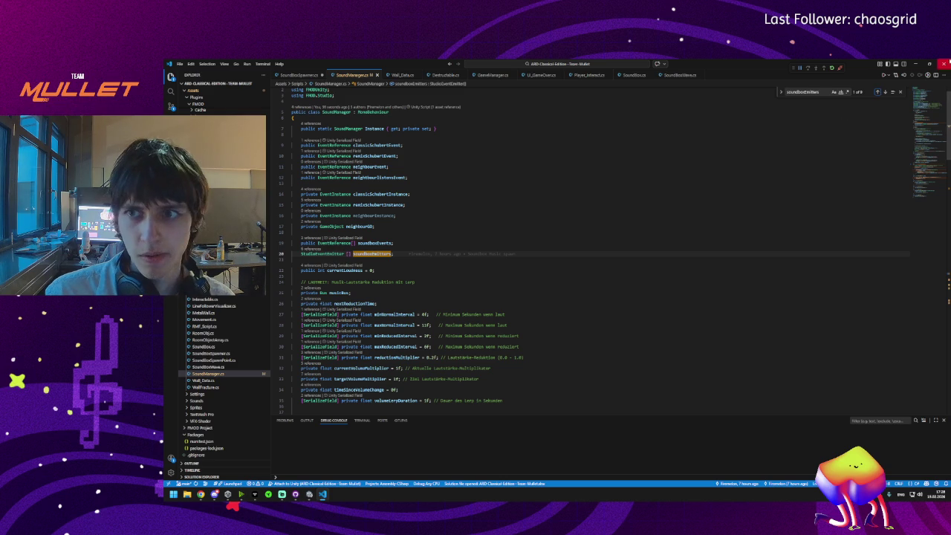
pyautogui.click(885, 92)
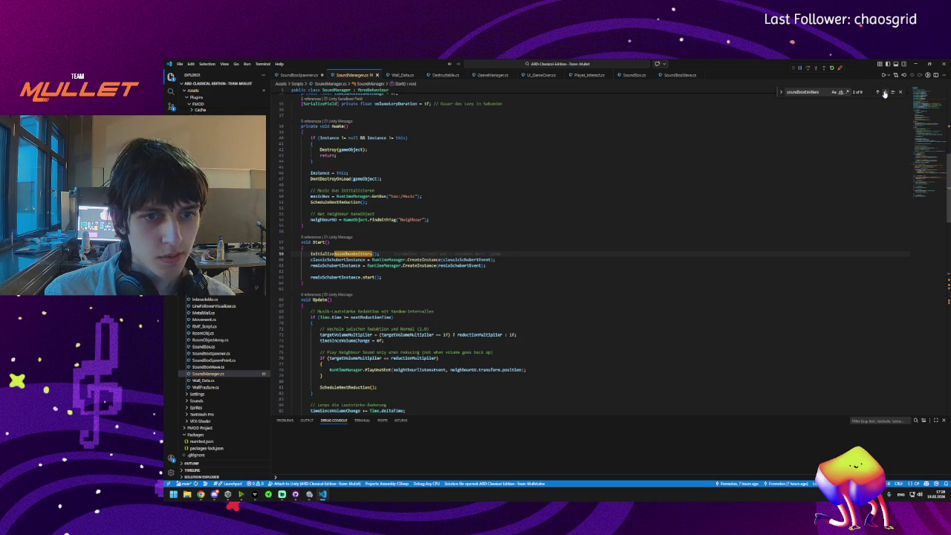
pyautogui.click(885, 93)
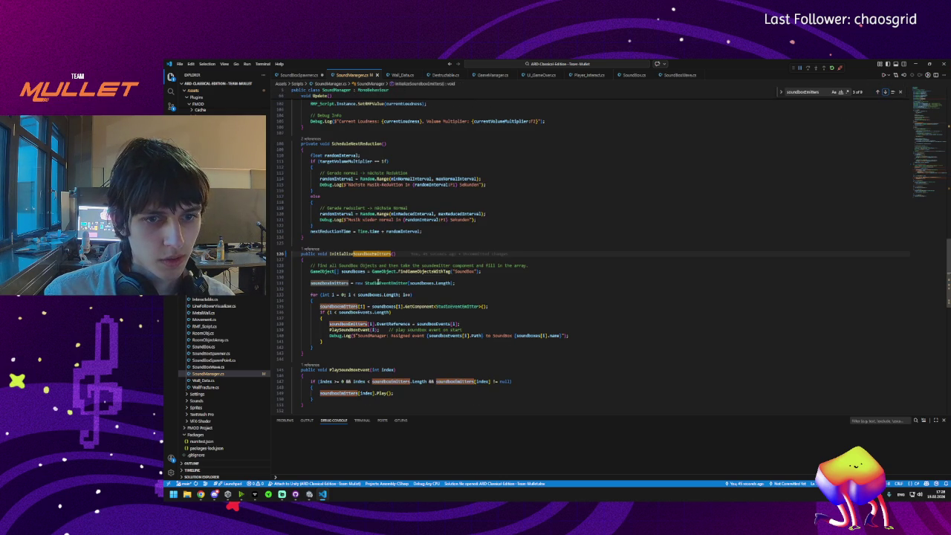
# Step: Try a soundboxEmitters.Clear(); line before the array creation, then delete it
pyautogui.click(457, 276)
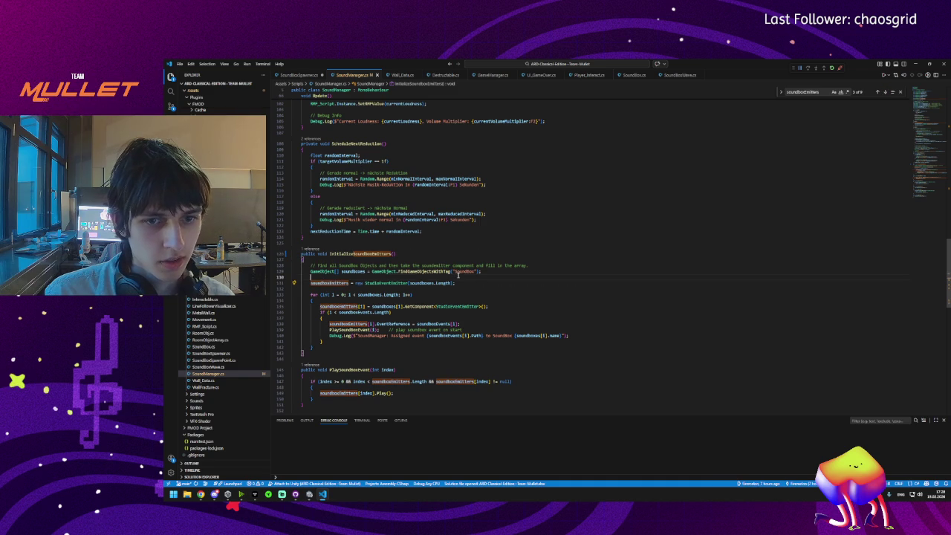
pyautogui.click(382, 282)
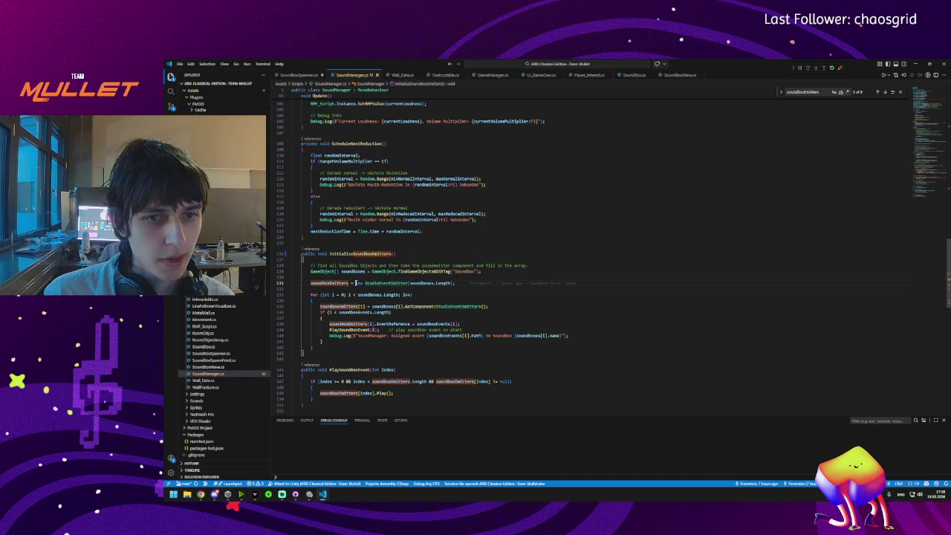
pyautogui.press('Up')
pyautogui.write('soundboxEmitters.Clear();')
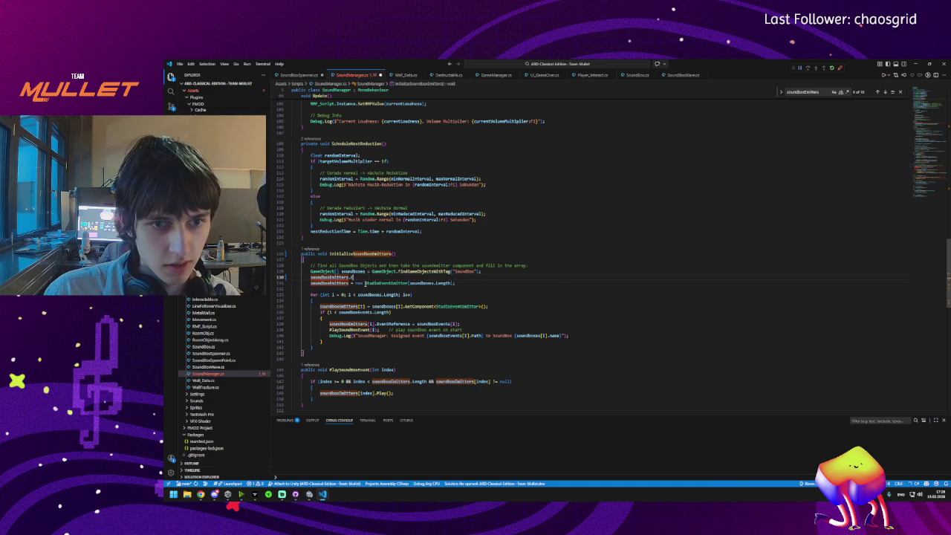
pyautogui.press('BackSpace')
pyautogui.press('BackSpace')
pyautogui.press('BackSpace')
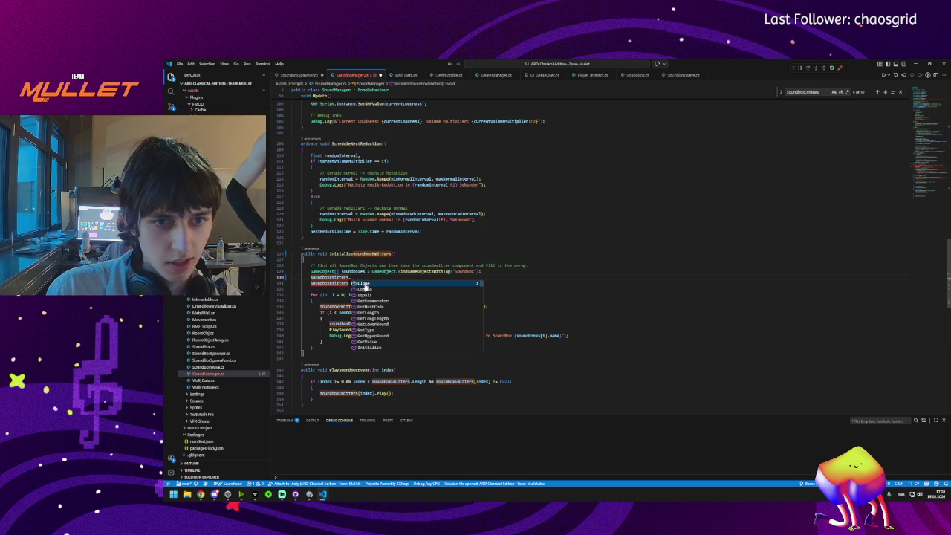
pyautogui.press('BackSpace')
pyautogui.press('BackSpace')
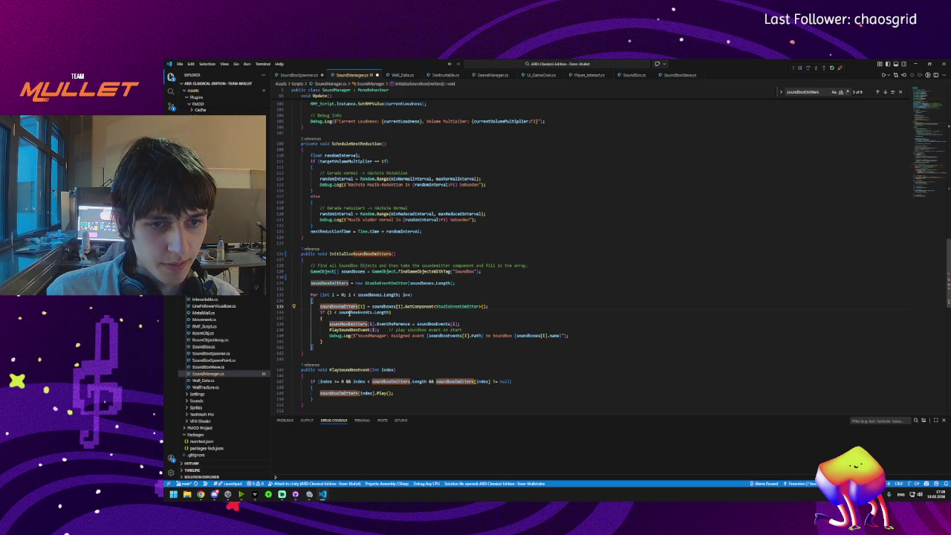
# Step: Review soundboxes and PlaySoundBoxEvent usage, save SoundManager.cs, and return to SoundBoxSpawner.cs
pyautogui.click(380, 307)
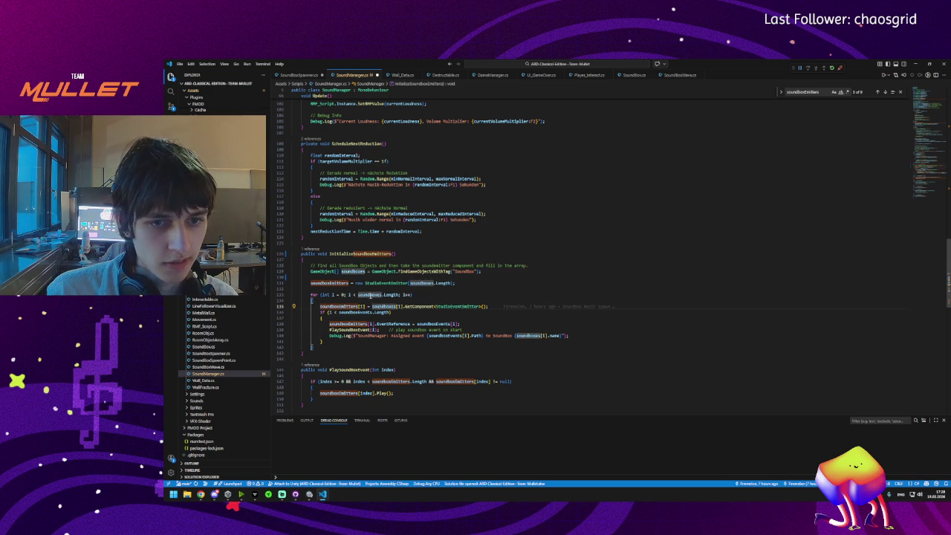
pyautogui.click(350, 272)
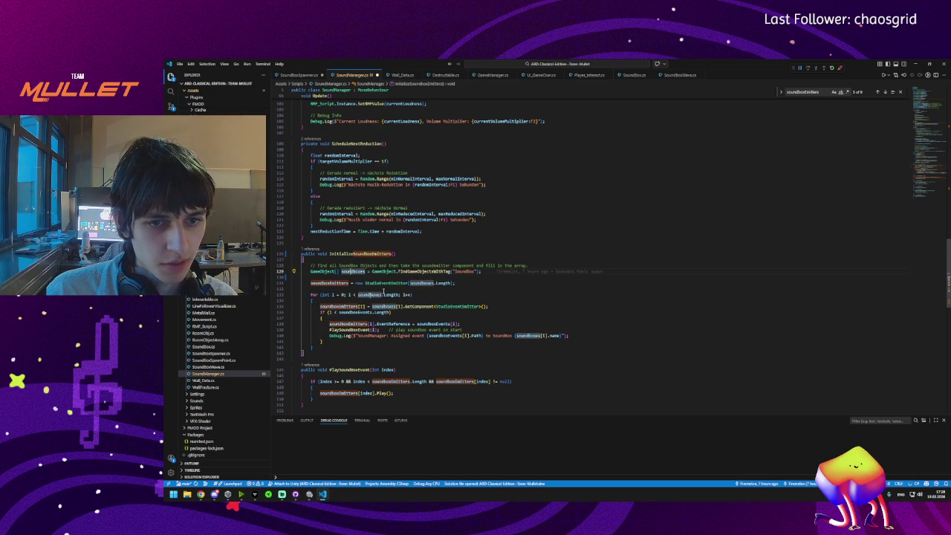
pyautogui.click(339, 330)
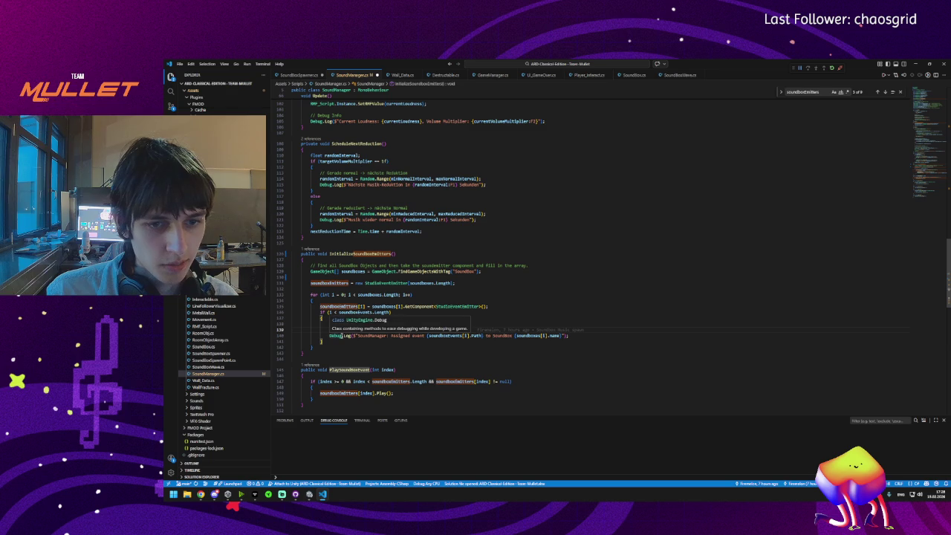
pyautogui.scroll(-5, 405, 338)
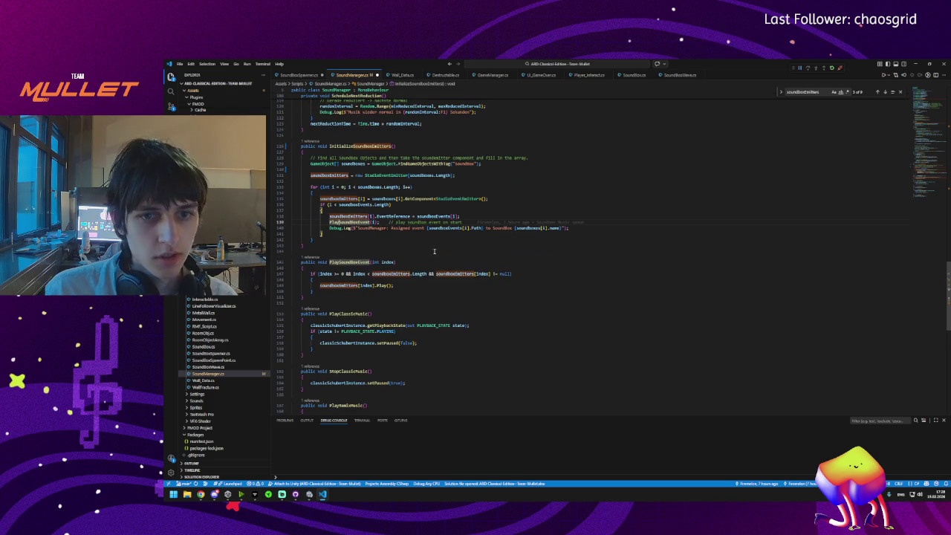
pyautogui.scroll(3, 518, 262)
pyautogui.scroll(5, 352, 304)
pyautogui.hotkey('ctrl', 's')
pyautogui.click(360, 299)
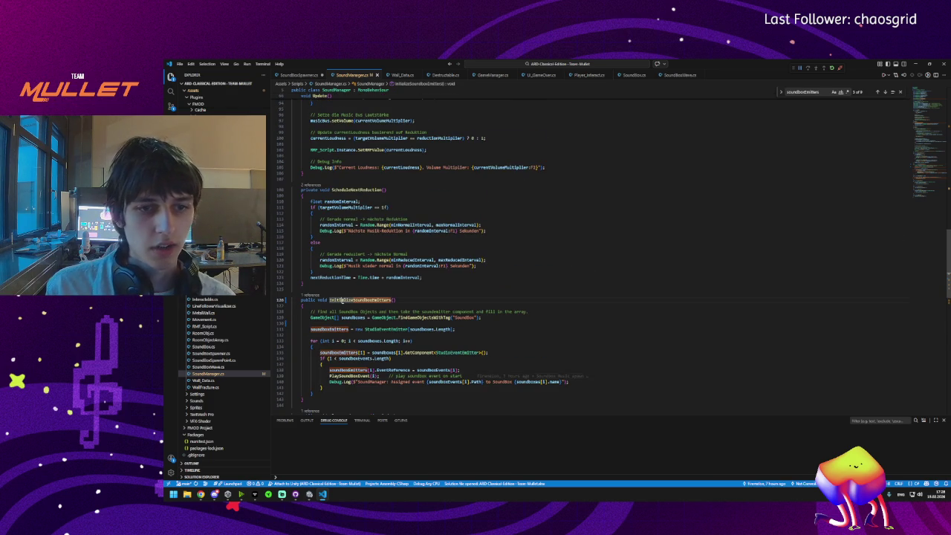
pyautogui.click(299, 75)
pyautogui.scroll(2, 369, 285)
pyautogui.scroll(10, 369, 285)
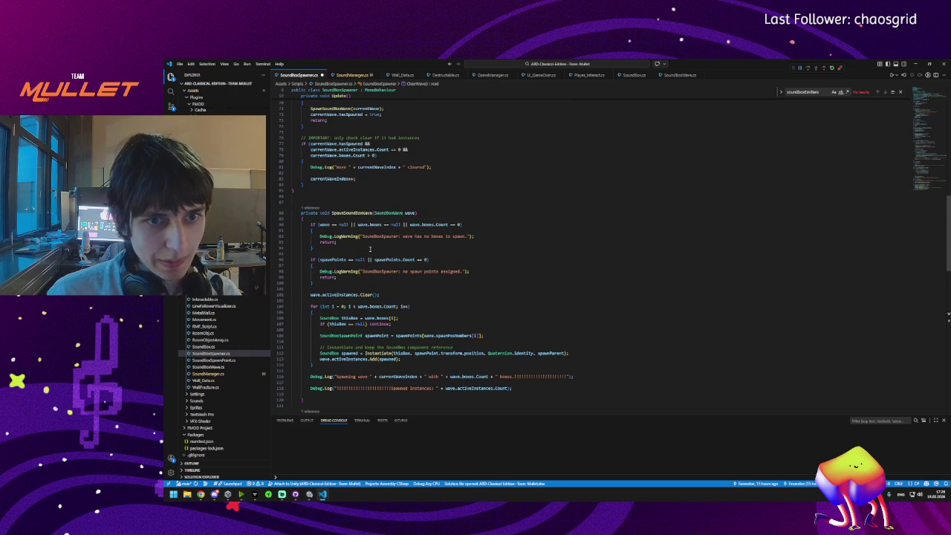
pyautogui.scroll(15, 366, 246)
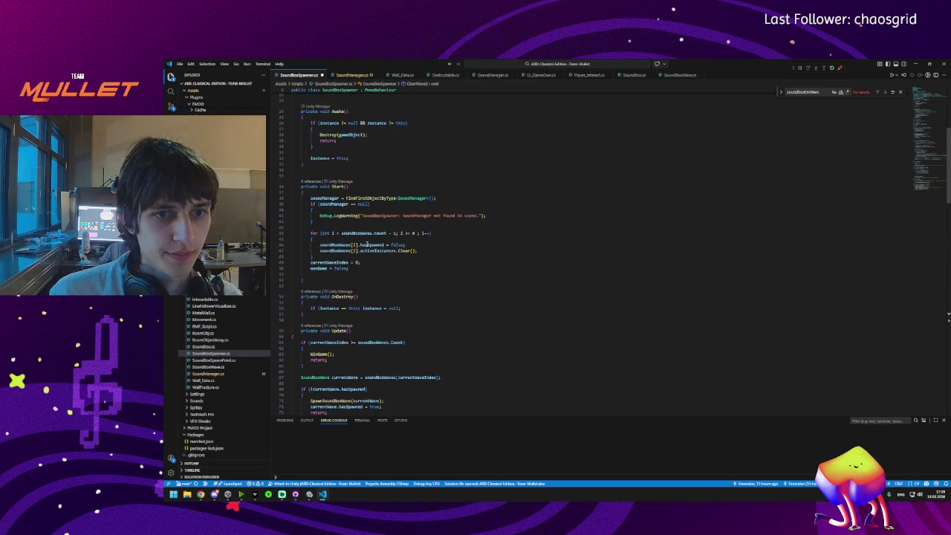
pyautogui.scroll(3, 366, 243)
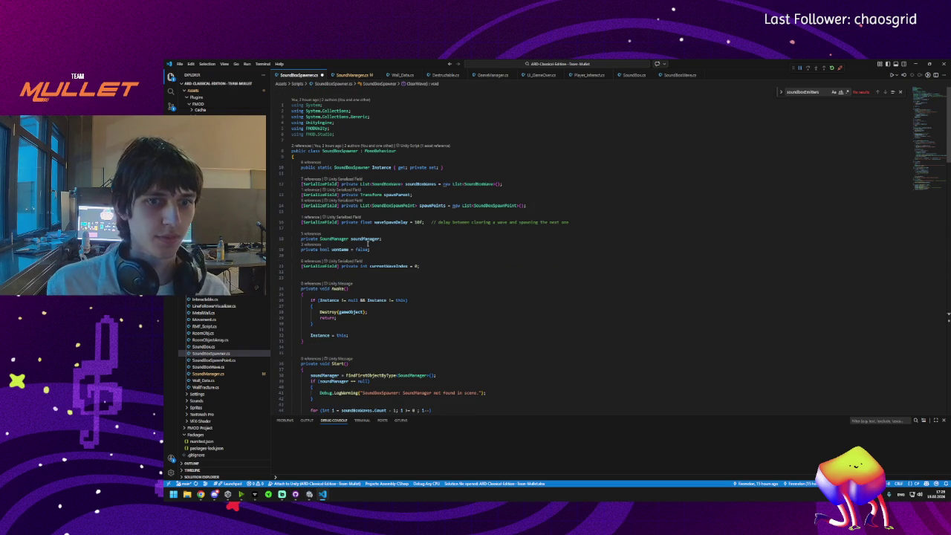
pyautogui.scroll(-5, 368, 245)
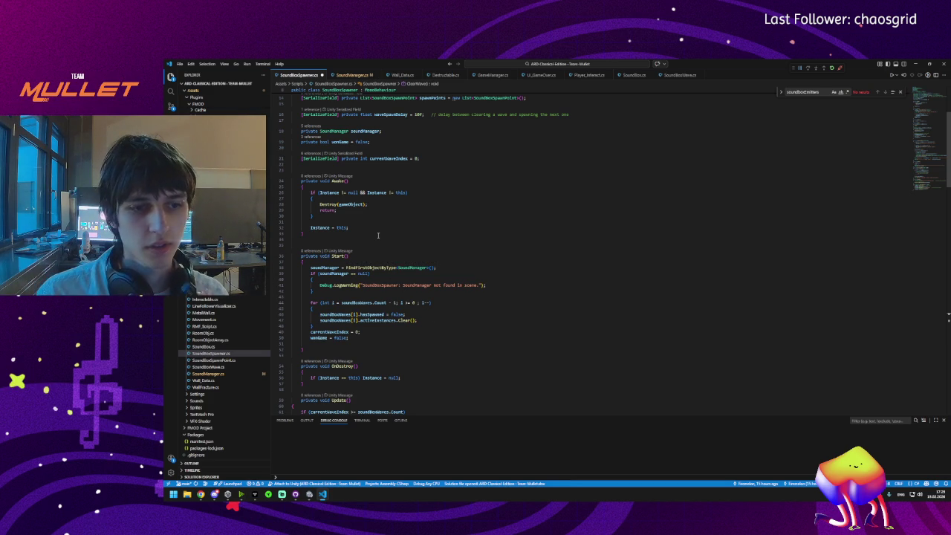
# Step: Comment out the InitializeSoundboxEmitters() call in SoundManager's Start with // and save
pyautogui.hotkey('ctrl', 'Tab')
pyautogui.scroll(10, 327, 225)
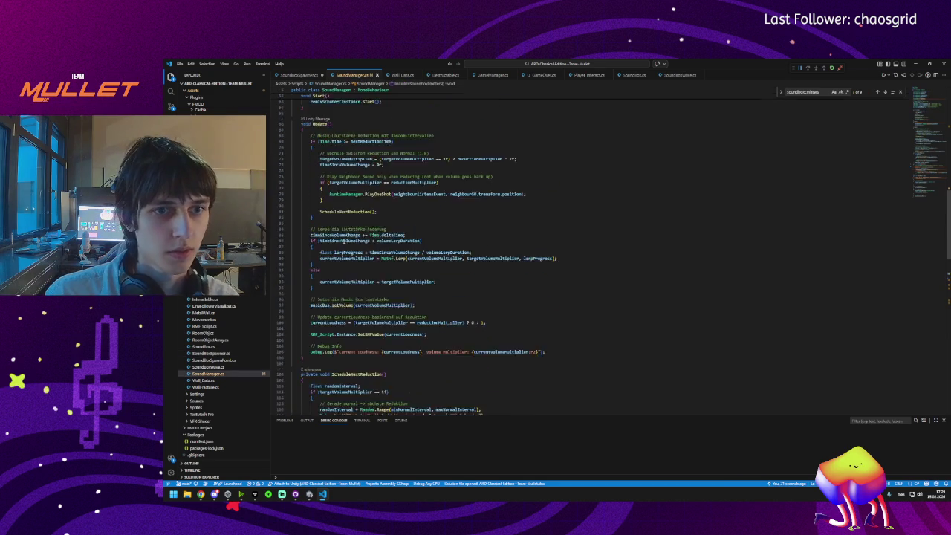
pyautogui.scroll(5, 327, 226)
pyautogui.scroll(-5, 324, 312)
pyautogui.click(311, 309)
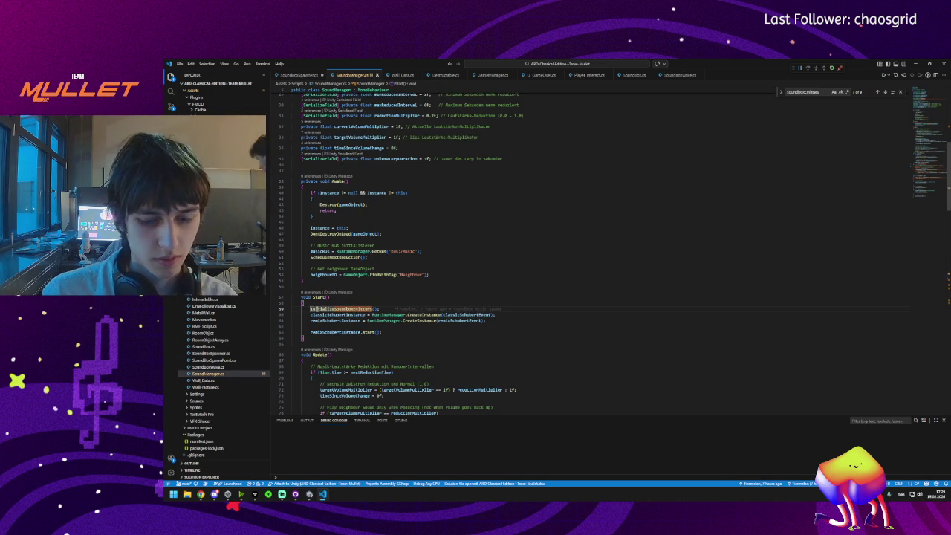
pyautogui.write('//')
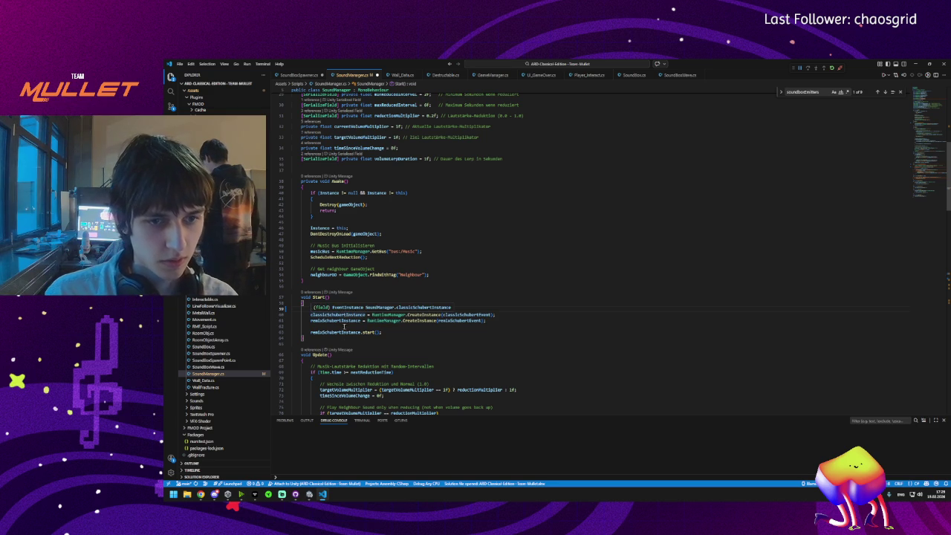
pyautogui.hotkey('ctrl', 's')
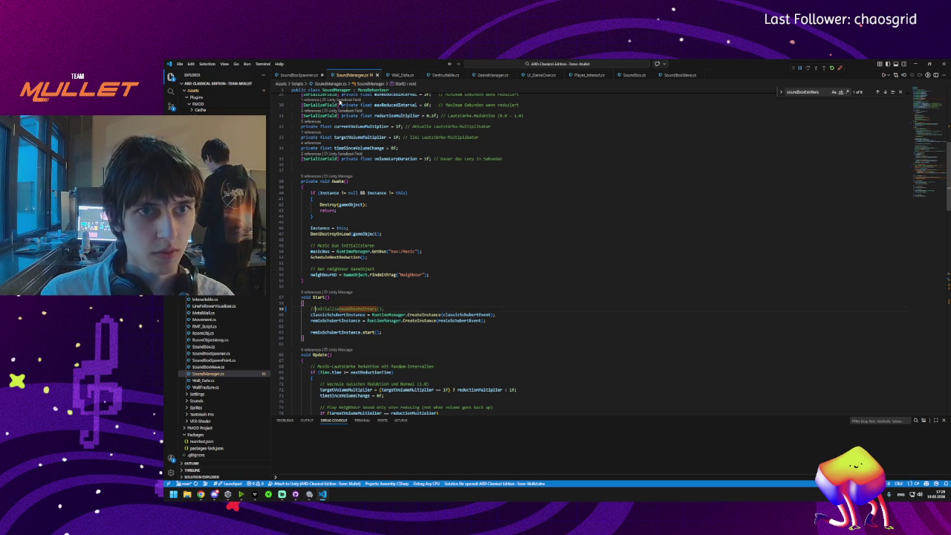
pyautogui.hotkey('ctrl', 'Tab')
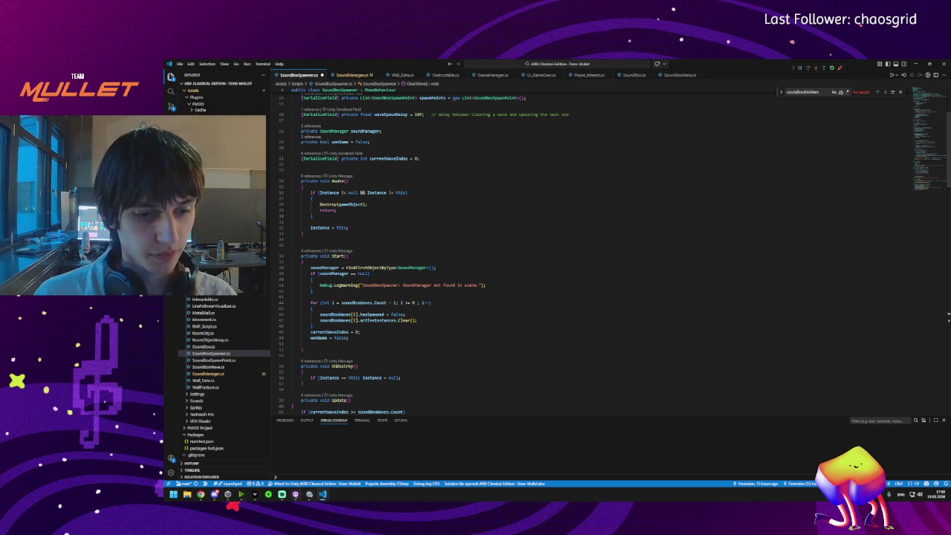
pyautogui.moveTo(296, 496)
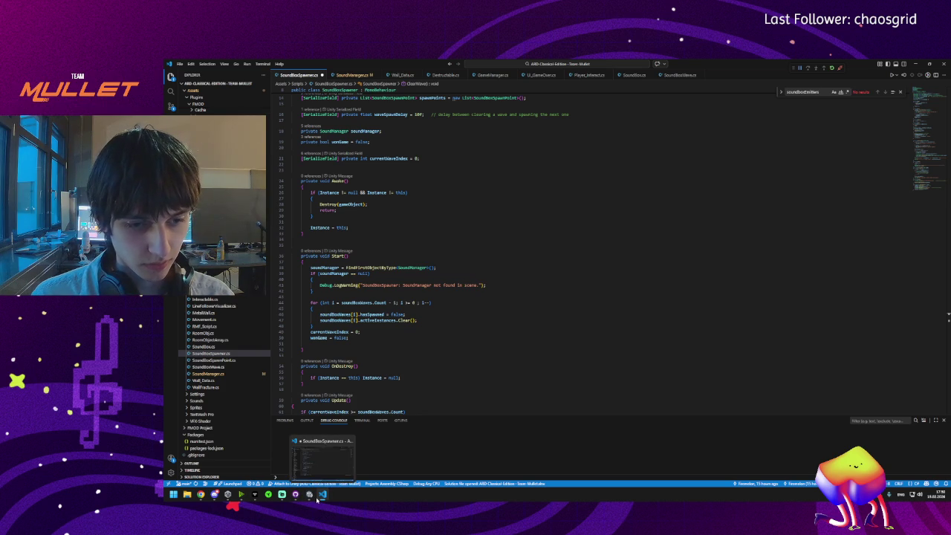
pyautogui.click(427, 232)
pyautogui.hotkey('ctrl', 'v')
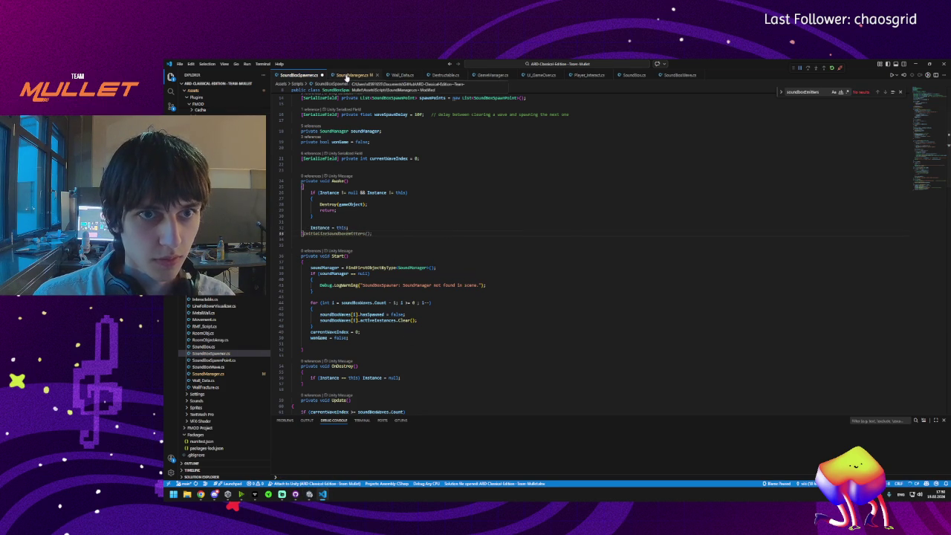
pyautogui.click(346, 78)
pyautogui.scroll(5, 399, 230)
pyautogui.scroll(-5, 400, 231)
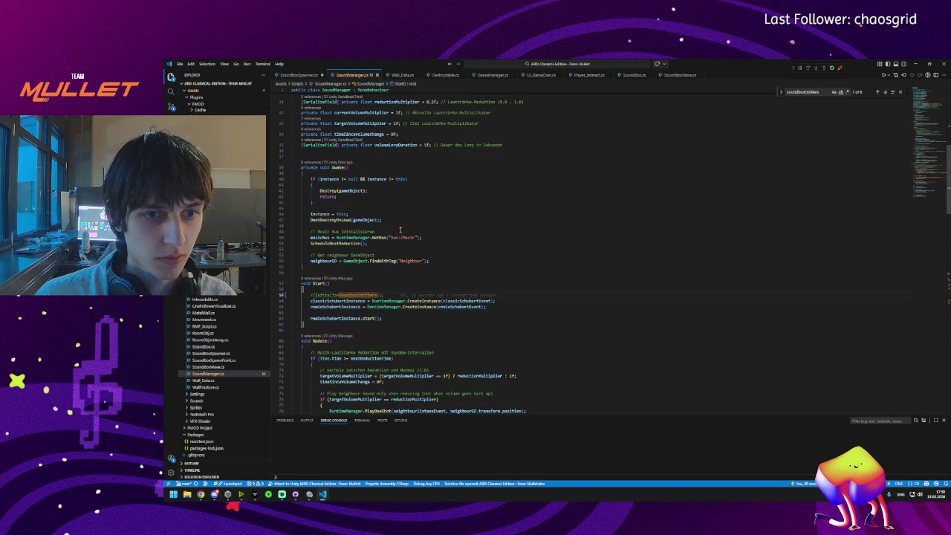
pyautogui.click(297, 77)
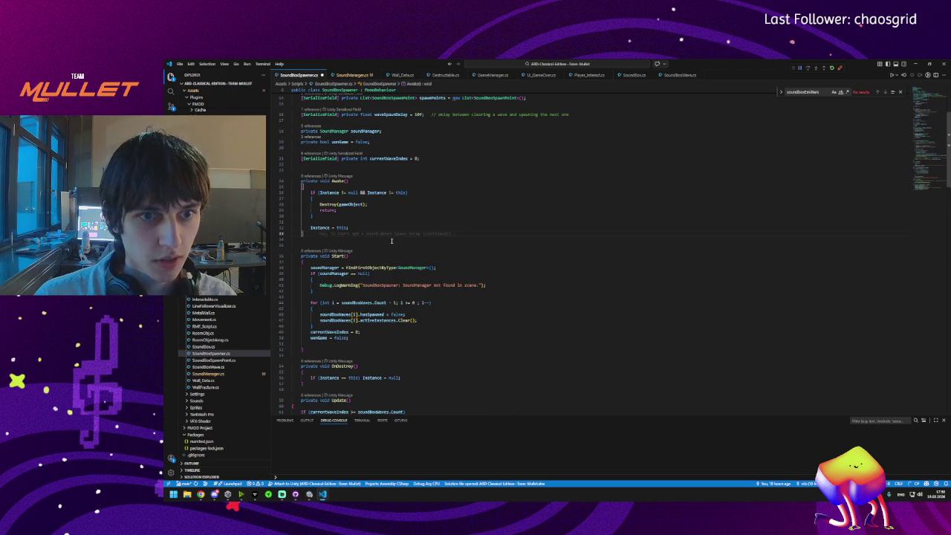
pyautogui.scroll(-3, 392, 240)
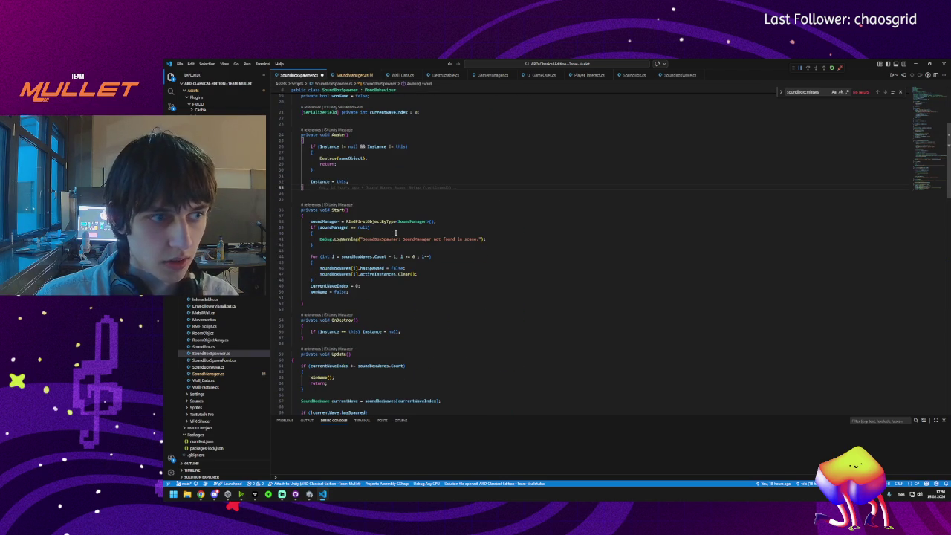
pyautogui.scroll(-2, 396, 232)
pyautogui.scroll(-3, 379, 283)
pyautogui.click(328, 274)
pyautogui.scroll(-3, 338, 268)
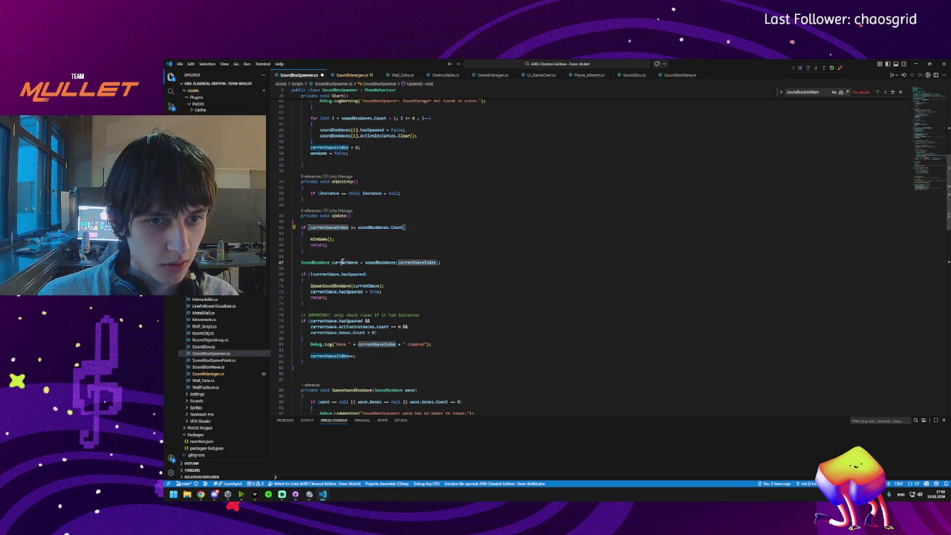
pyautogui.click(343, 263)
pyautogui.click(366, 273)
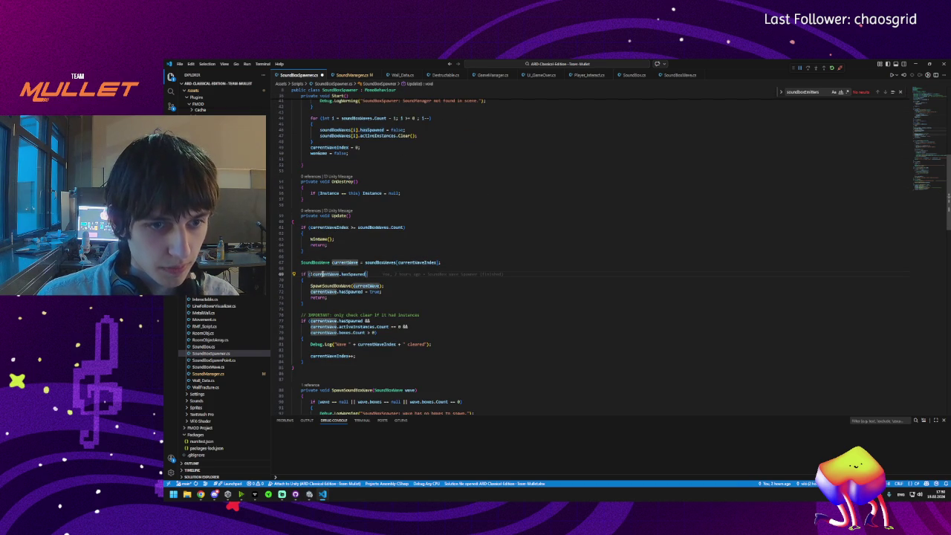
pyautogui.click(350, 274)
pyautogui.click(363, 274)
pyautogui.click(394, 287)
pyautogui.click(393, 291)
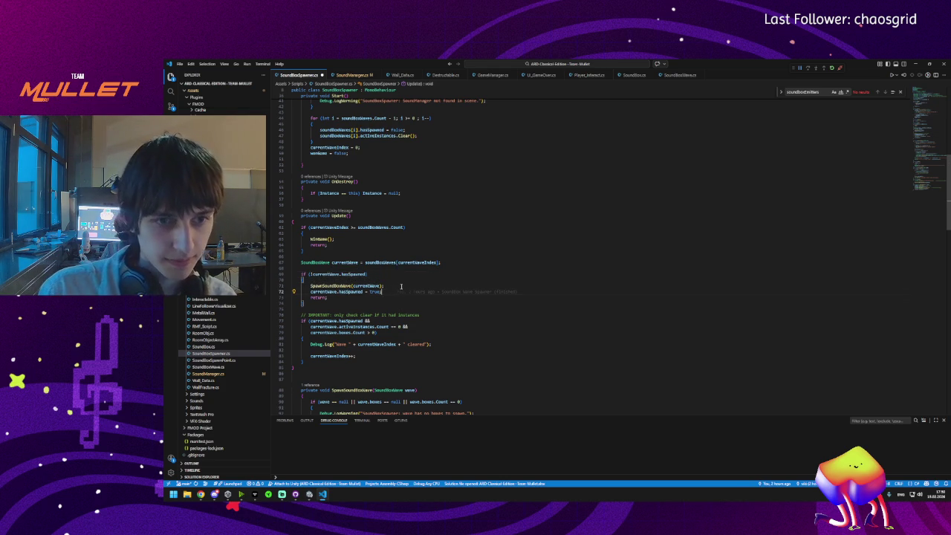
# Step: Add SoundManager.Instance.InitializeSoundboxEmitters(); after line 72 and save SoundBoxSpawner.cs
pyautogui.press('Return')
pyautogui.press('Return')
pyautogui.press('Tab')
pyautogui.press('Home')
pyautogui.write('So')
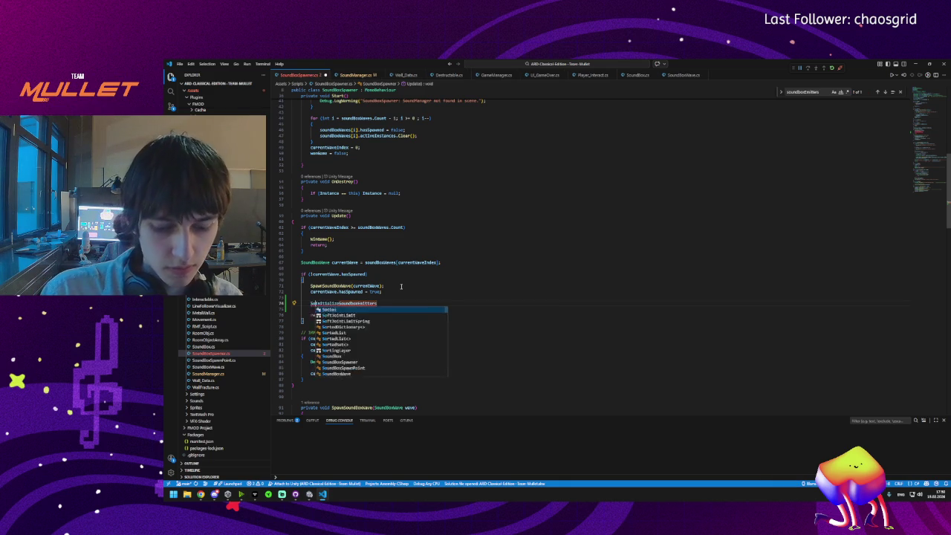
pyautogui.write('undManager.')
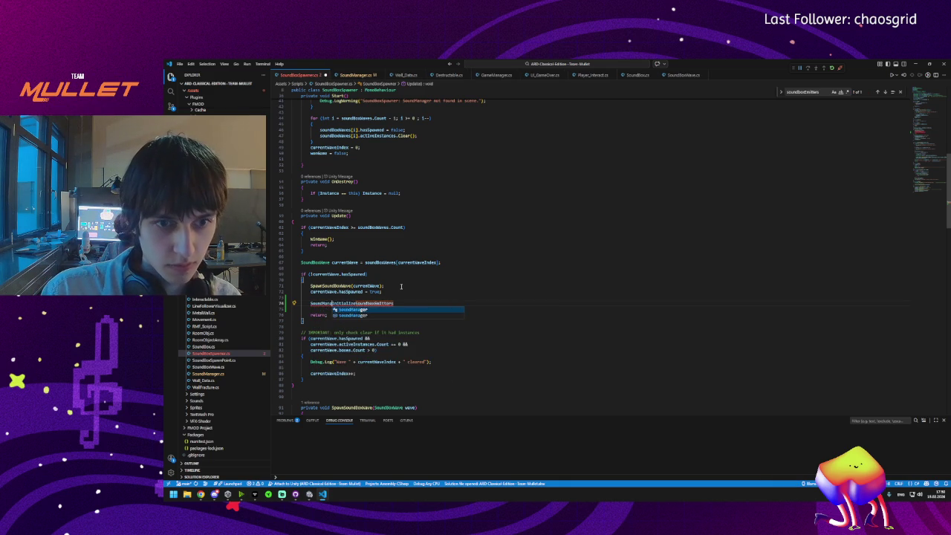
pyautogui.press('Tab')
pyautogui.write('.')
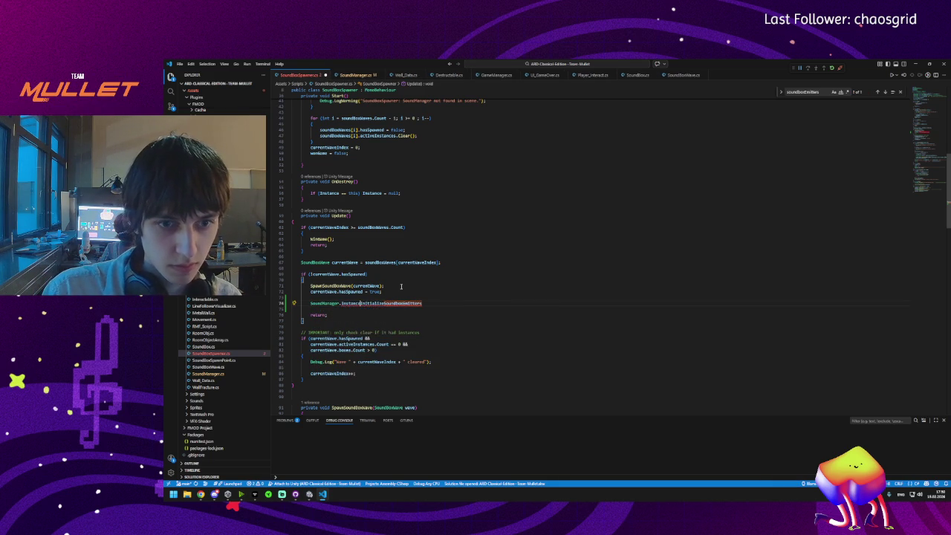
pyautogui.write('.')
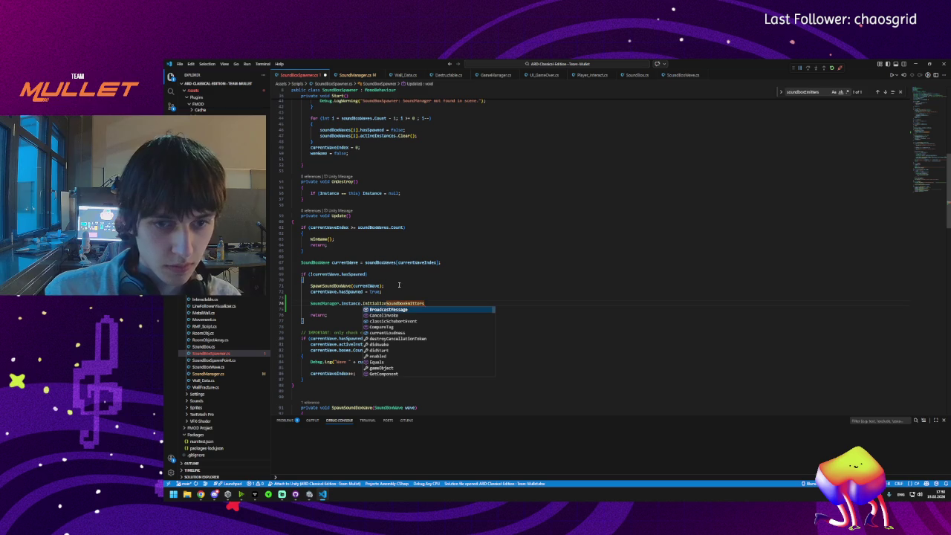
pyautogui.press('Escape')
pyautogui.write('();')
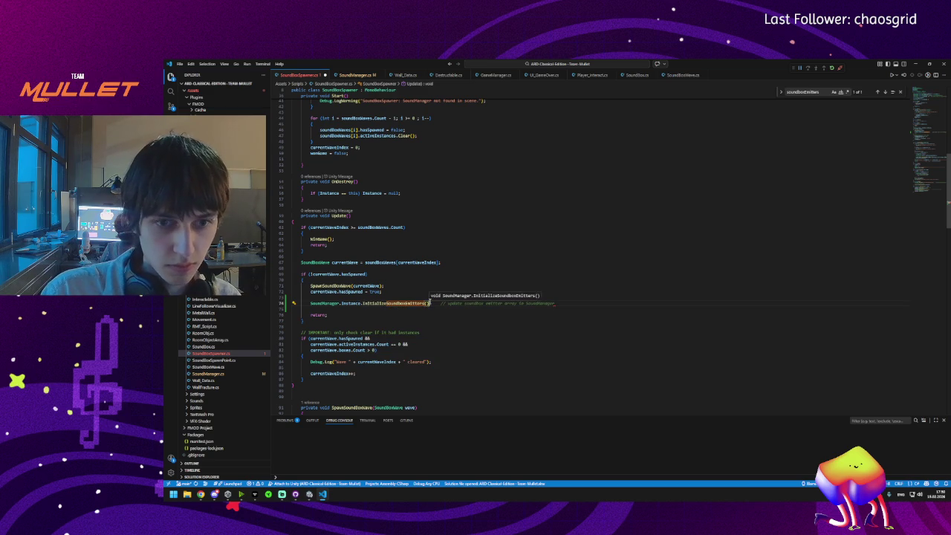
pyautogui.hotkey('ctrl', 's')
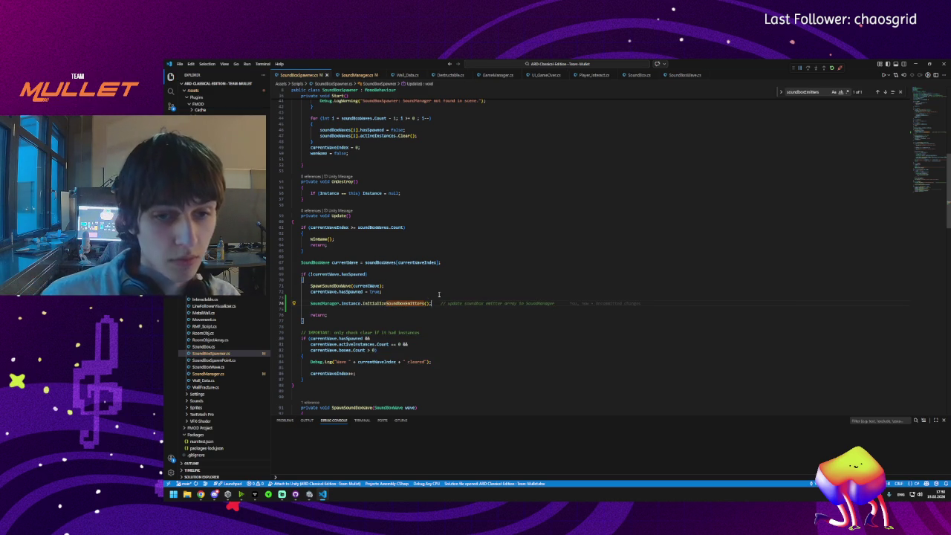
# Step: Remove the trailing comment on line 74 and switch to Unity to compile
pyautogui.click(341, 314)
pyautogui.hotkey('ctrl', 'z')
pyautogui.click(317, 299)
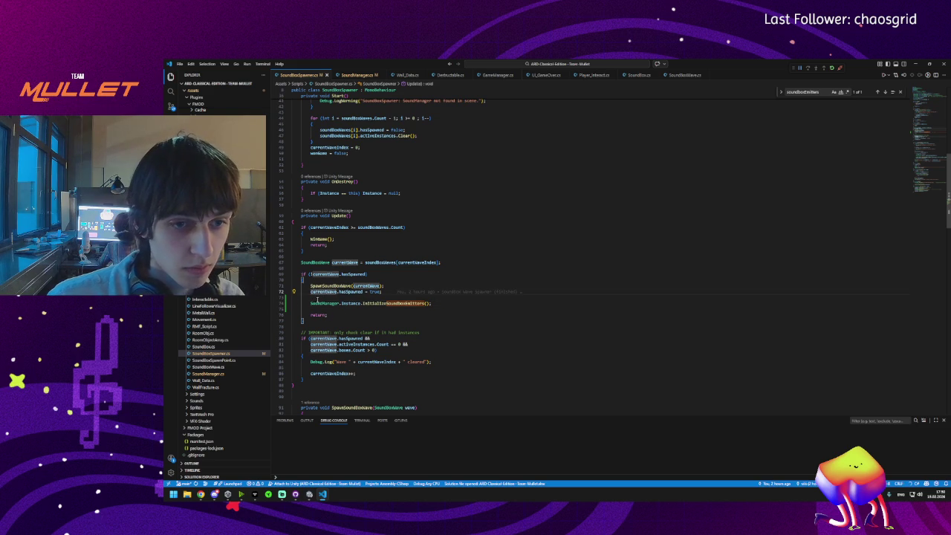
pyautogui.click(312, 309)
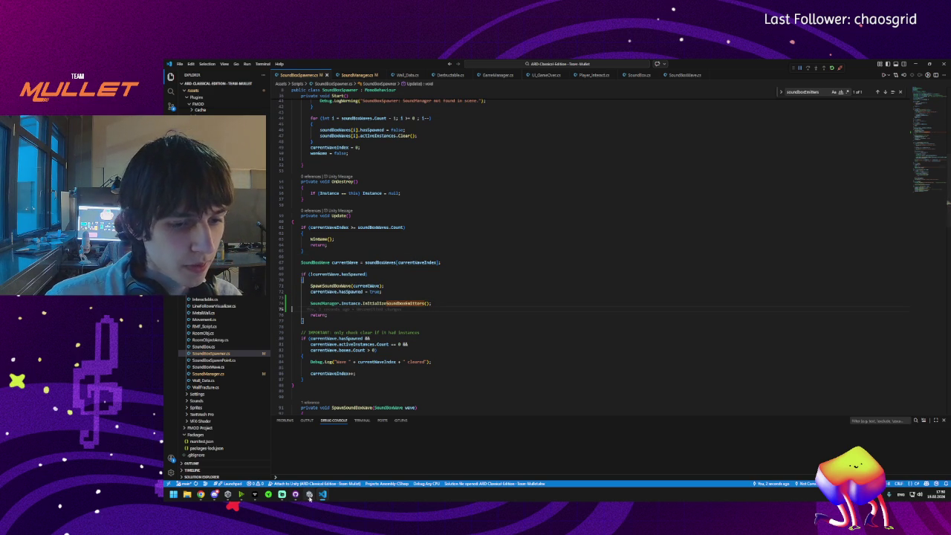
pyautogui.hotkey('alt', 'Tab')
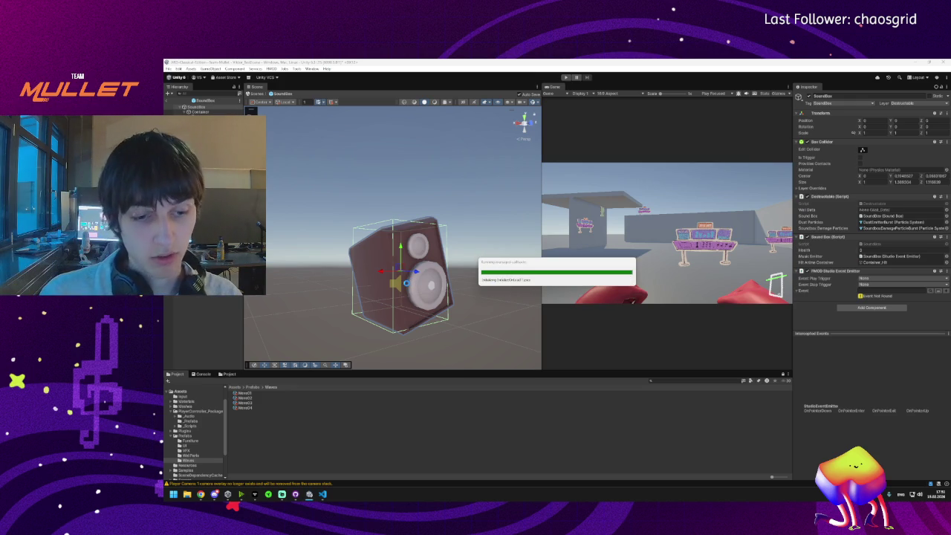
# Step: Start a playtest of the scene and take control of the player
pyautogui.click(322, 494)
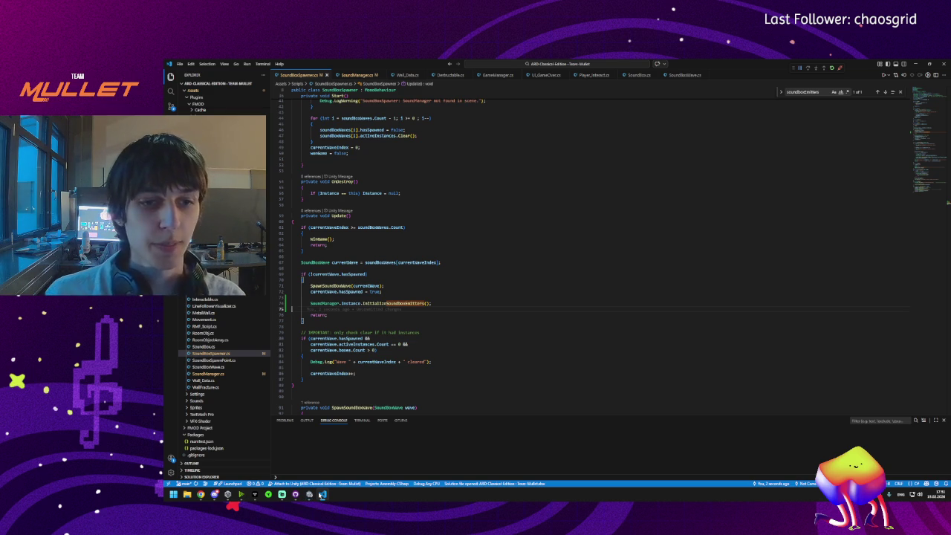
pyautogui.click(309, 494)
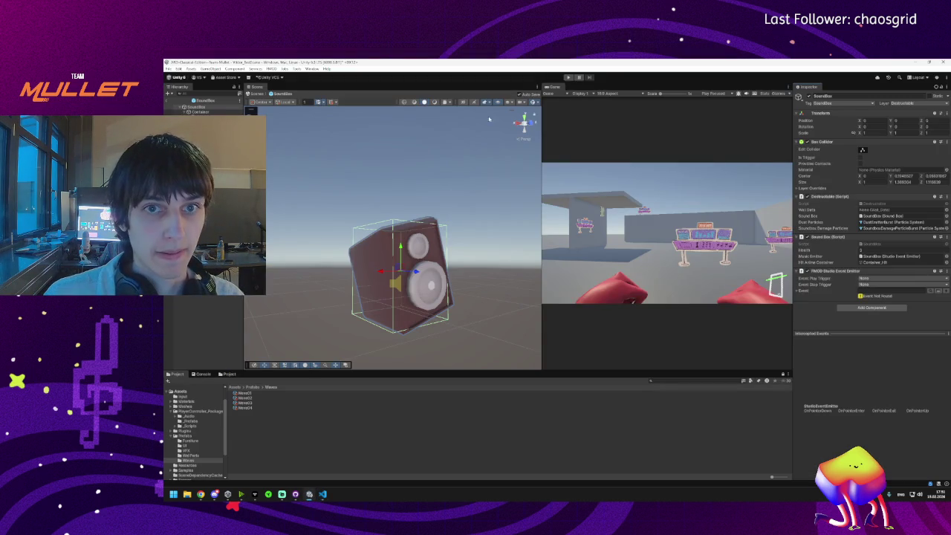
pyautogui.click(568, 77)
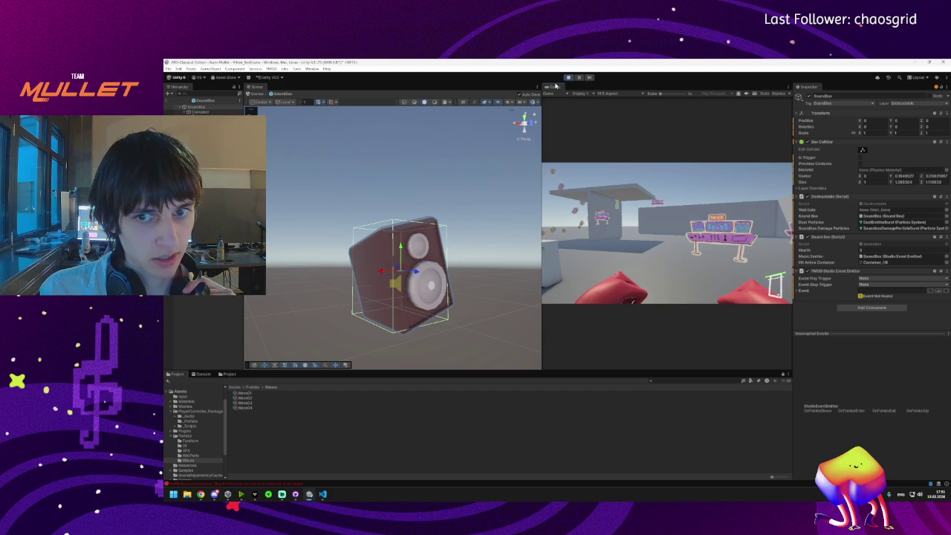
pyautogui.click(634, 172)
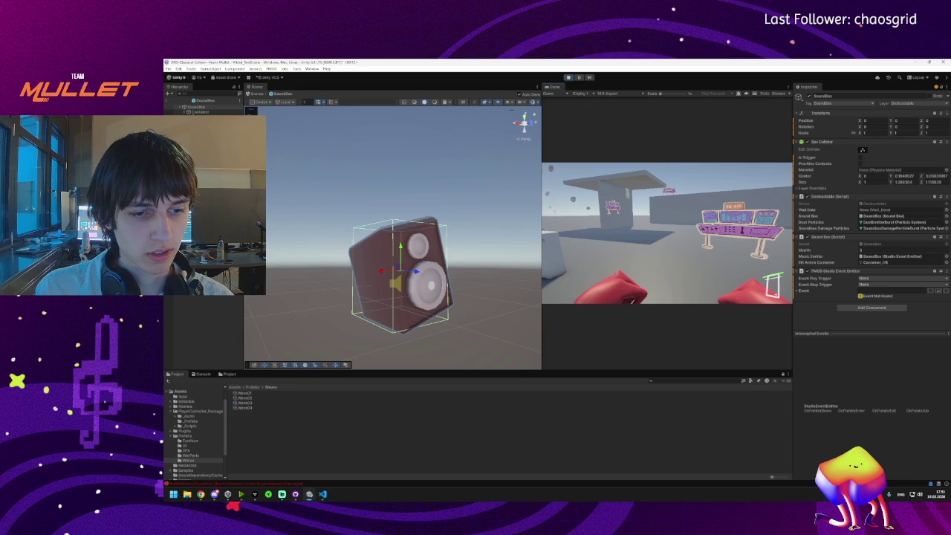
# Step: Open the last NullReferenceException from the Console at its line in SoundManager.cs
pyautogui.press('super')
pyautogui.press('super')
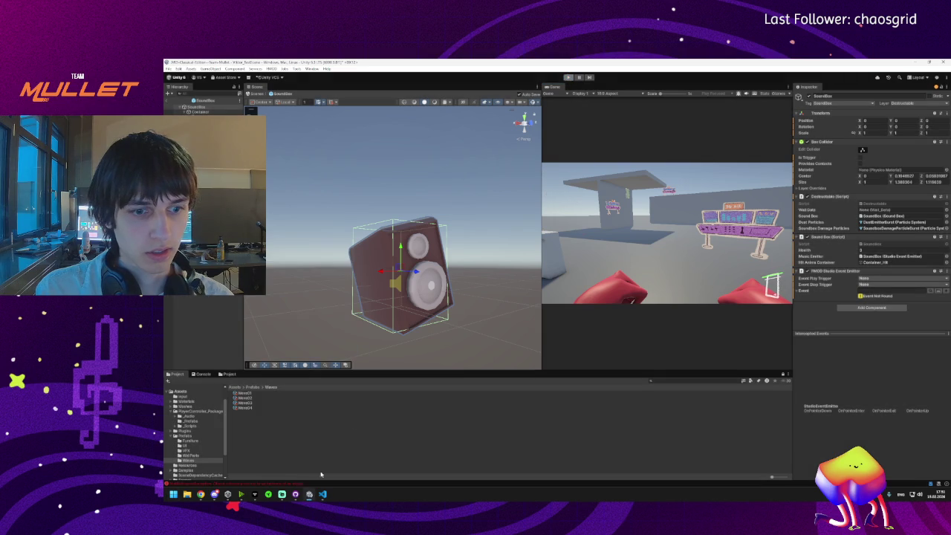
pyautogui.moveTo(282, 491)
pyautogui.click(319, 482)
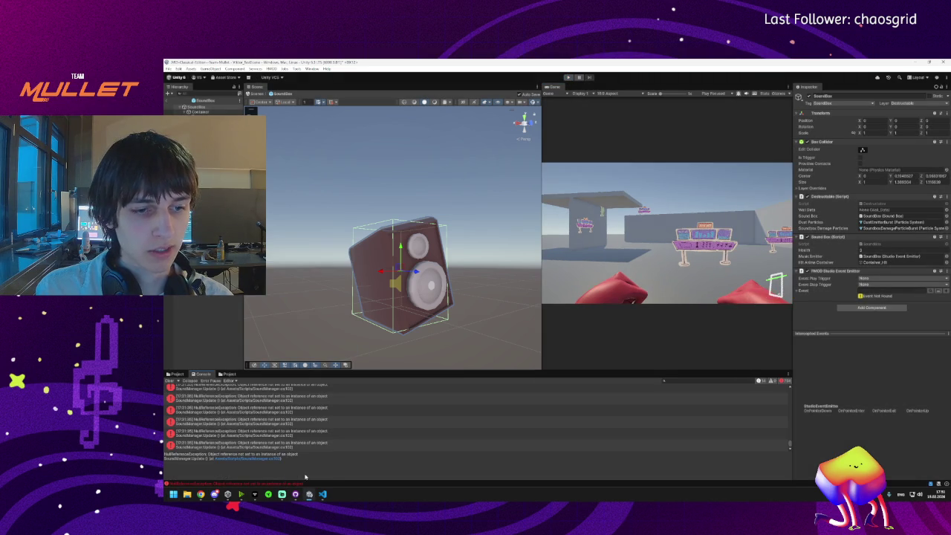
pyautogui.click(322, 446)
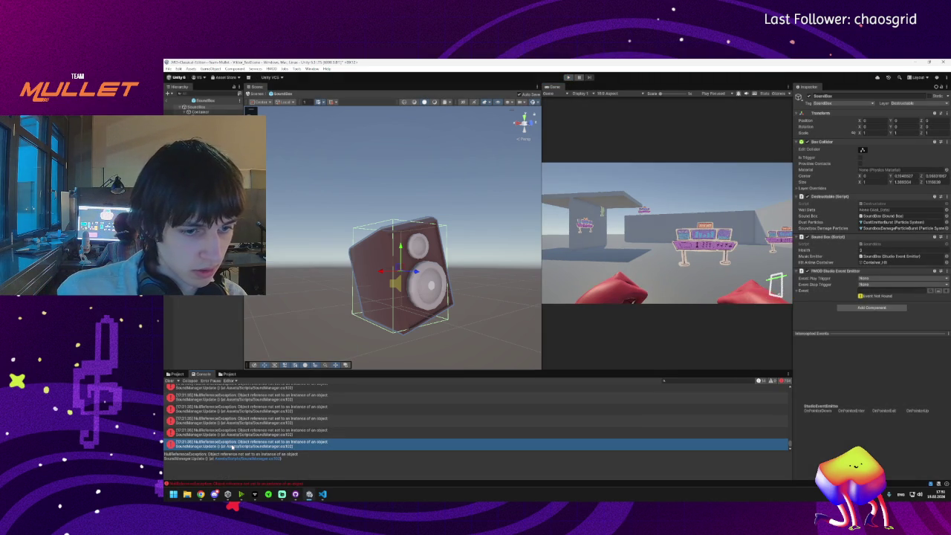
pyautogui.doubleClick(233, 446)
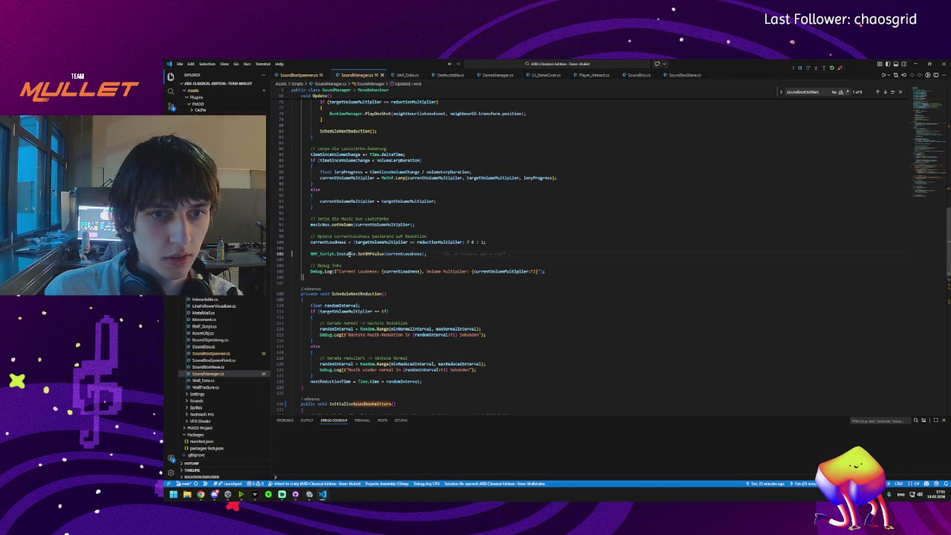
# Step: Review Start and Update in SoundManager.cs and begin an if at the top of Update
pyautogui.scroll(10, 355, 255)
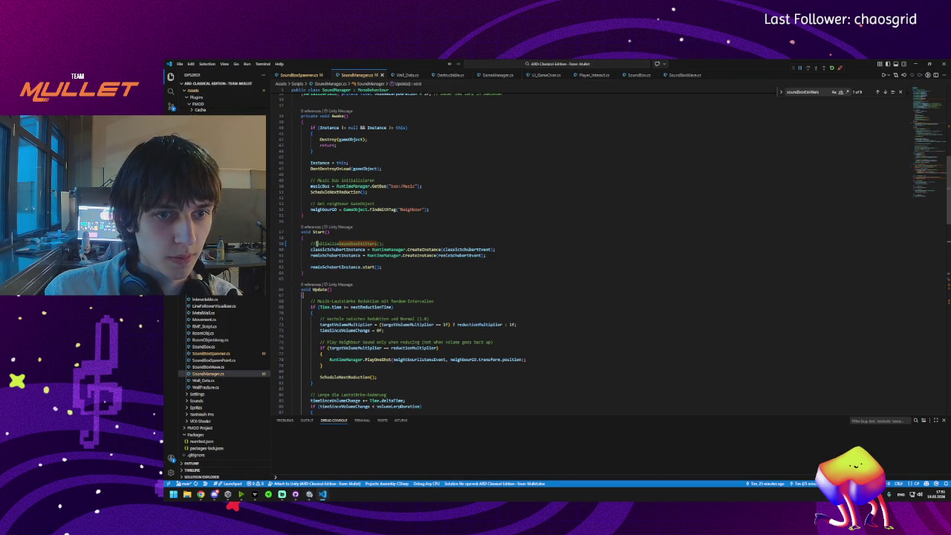
pyautogui.click(316, 244)
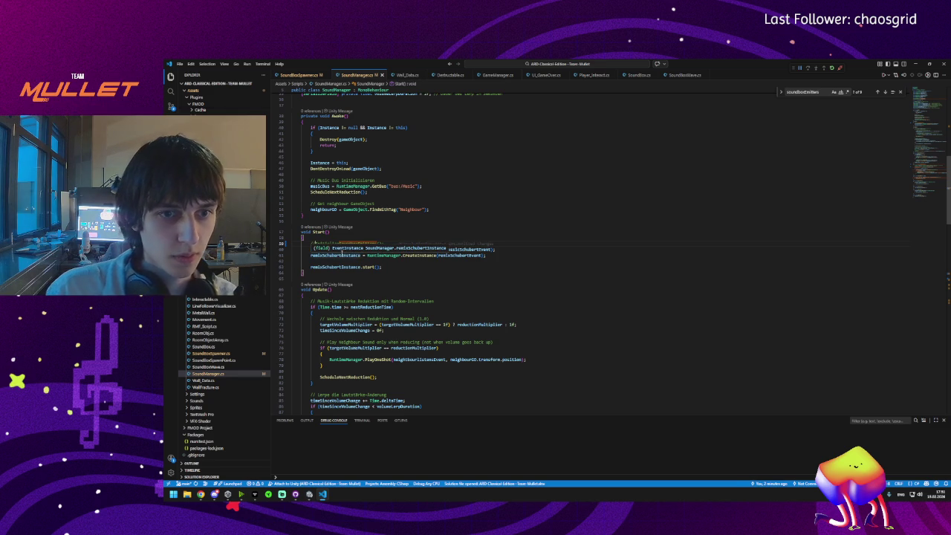
pyautogui.scroll(-3, 324, 270)
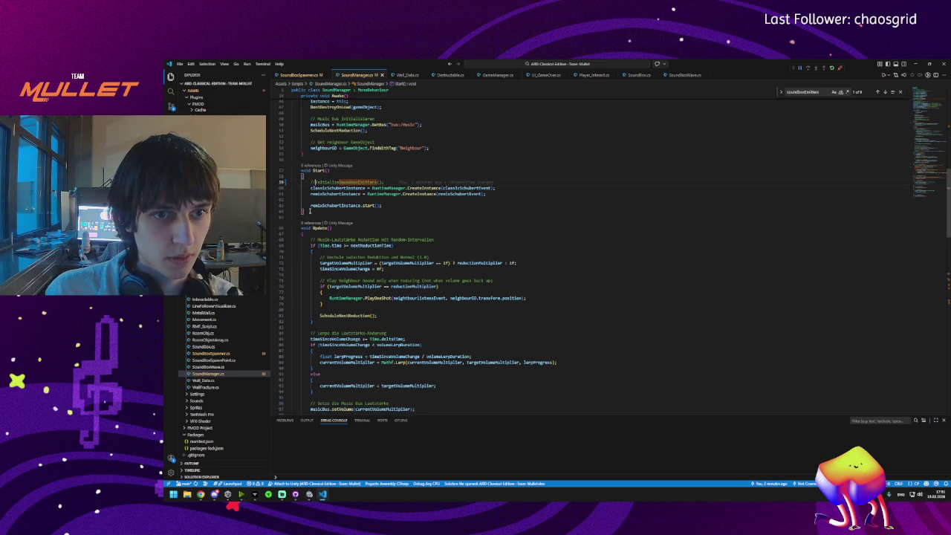
pyautogui.click(337, 235)
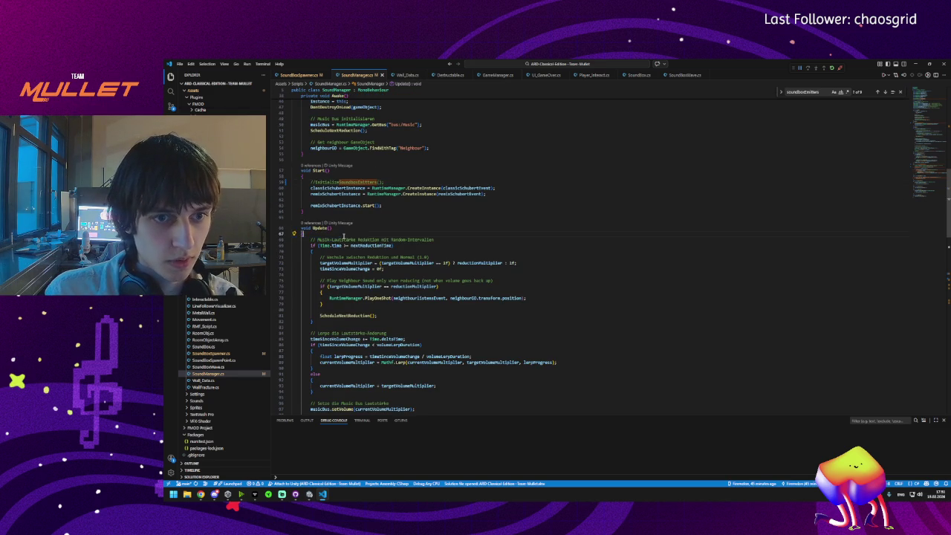
pyautogui.scroll(-5, 372, 231)
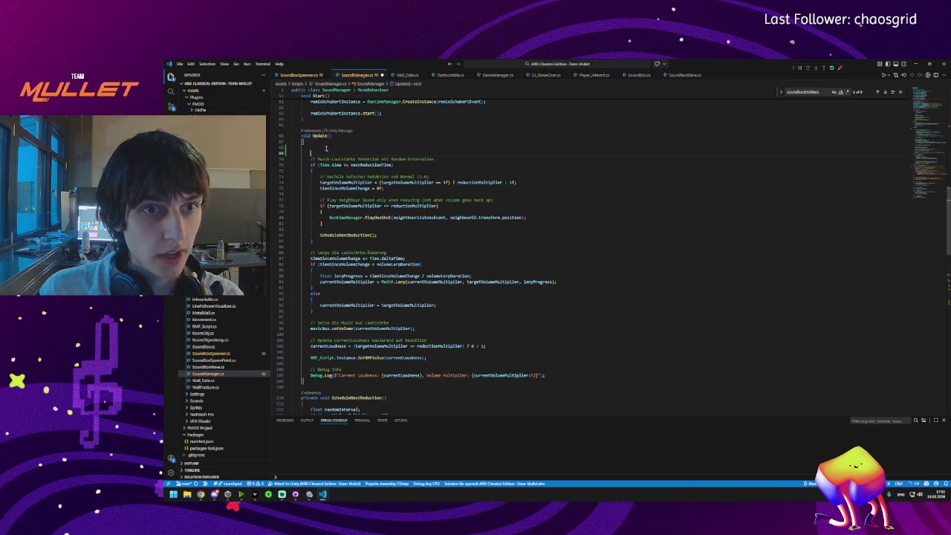
pyautogui.moveTo(338, 148)
pyautogui.mouseDown()
pyautogui.moveTo(363, 221)
pyautogui.moveTo(387, 230)
pyautogui.moveTo(547, 222)
pyautogui.moveTo(548, 252)
pyautogui.mouseUp()
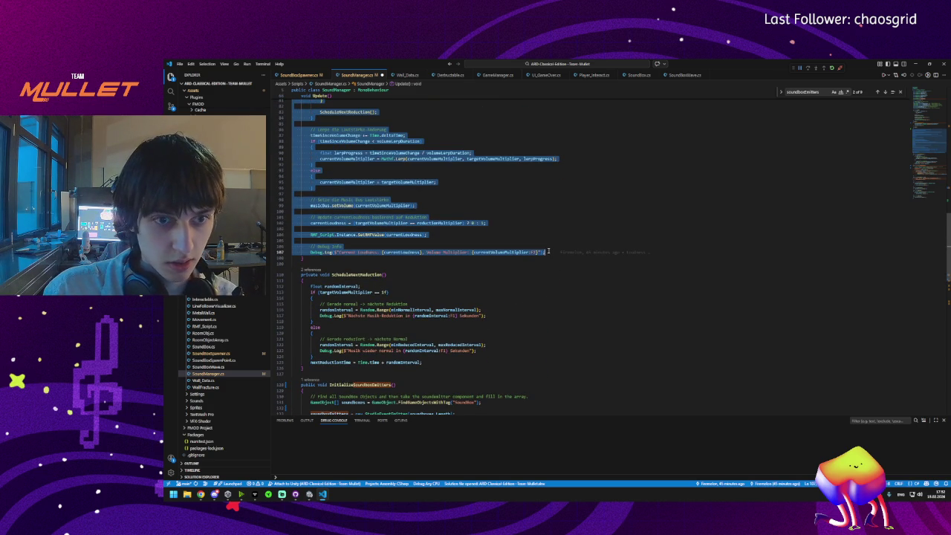
pyautogui.scroll(5, 446, 223)
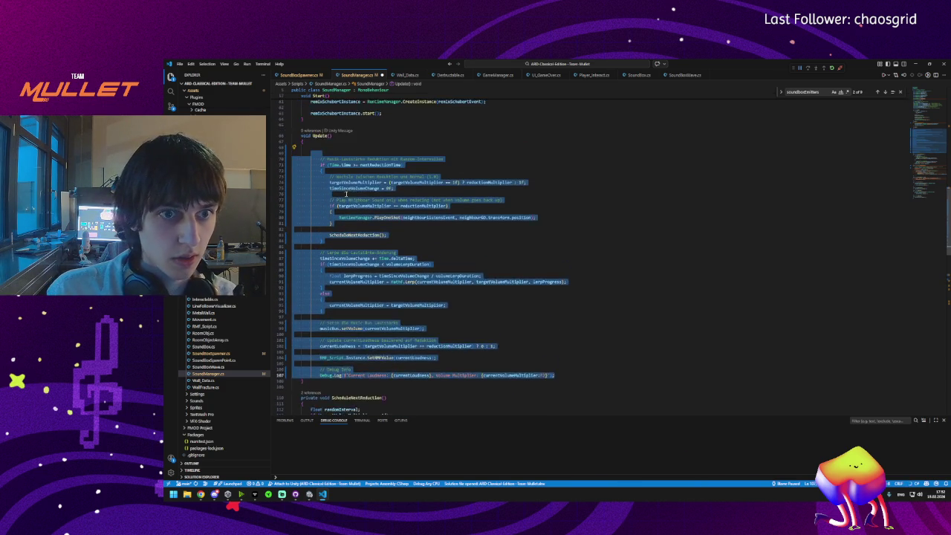
pyautogui.click(328, 164)
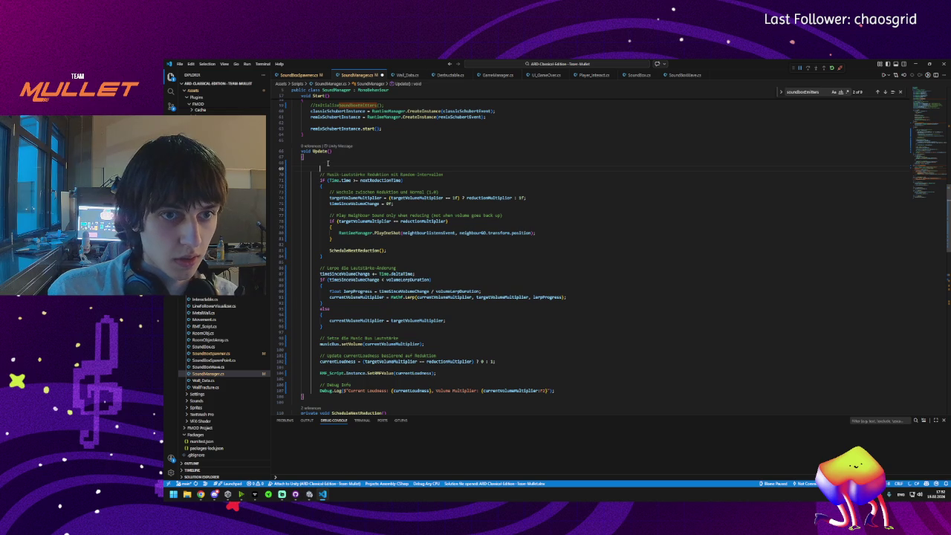
pyautogui.write('{if')
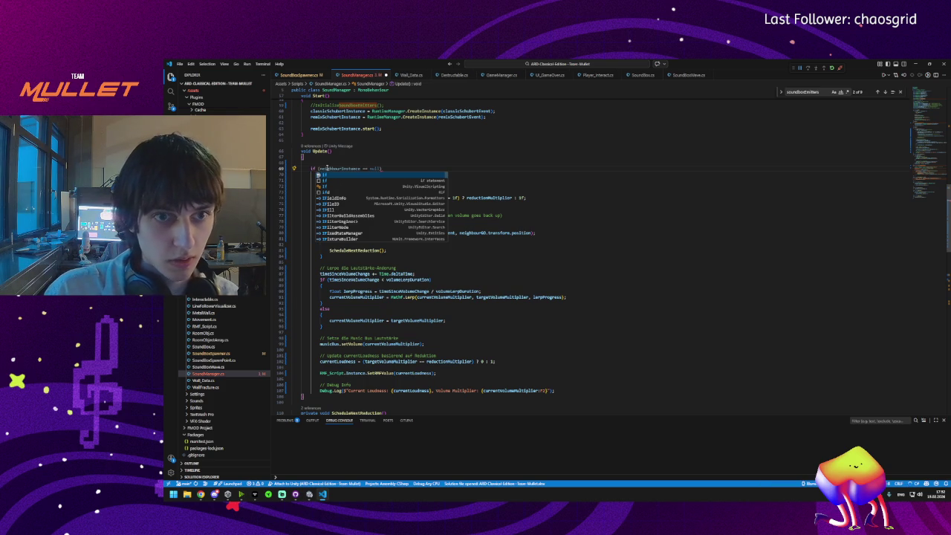
# Step: Declare bool isInitialized = false below the volumeLerpDuration field
pyautogui.scroll(10, 331, 178)
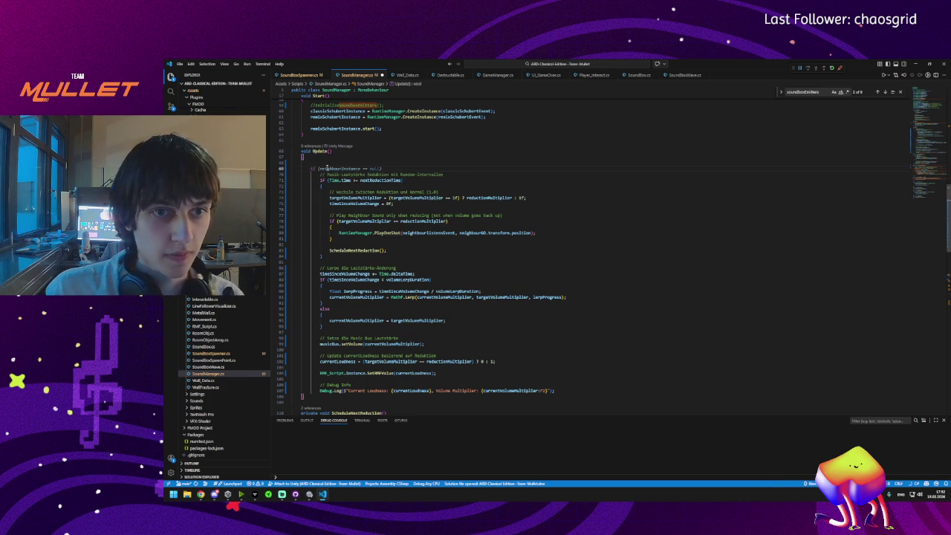
pyautogui.click(509, 217)
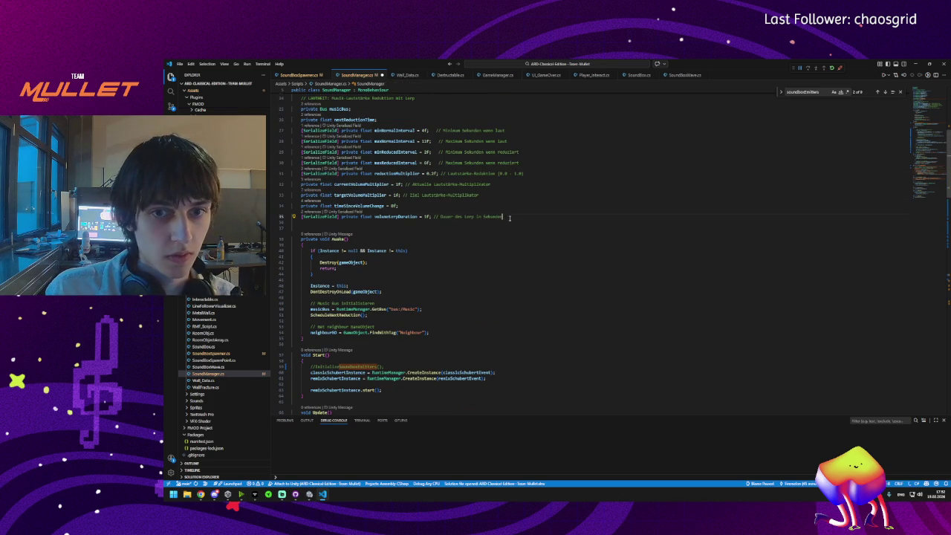
pyautogui.press('Return')
pyautogui.press('Return')
pyautogui.write('bool')
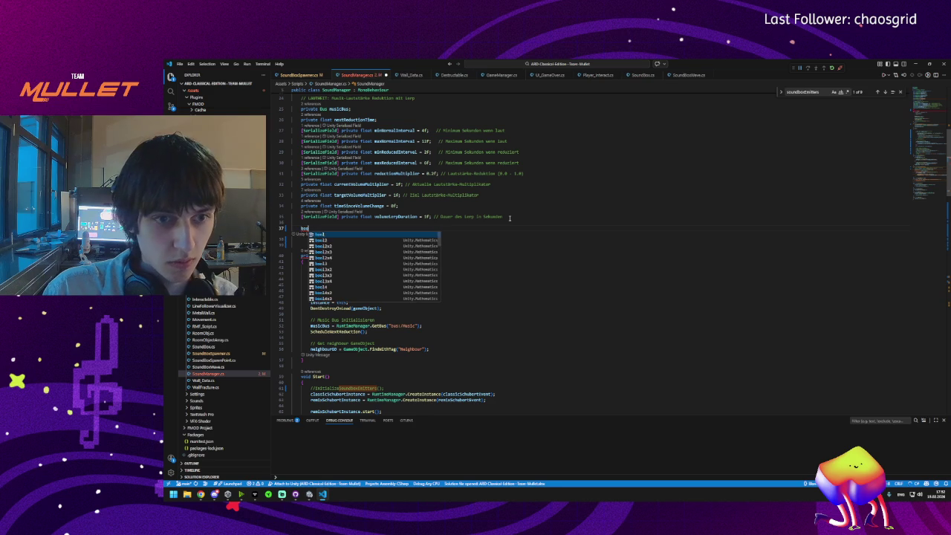
pyautogui.write(' isIn')
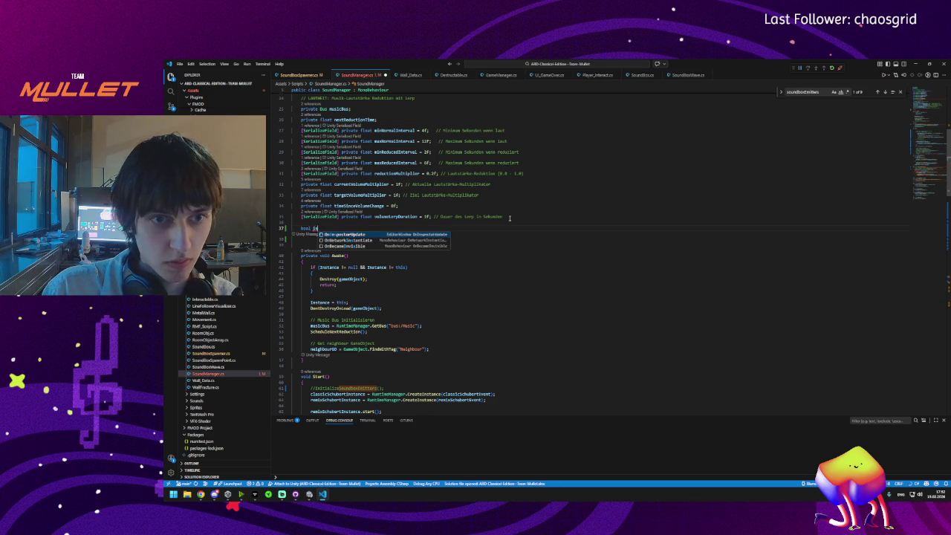
pyautogui.write('it')
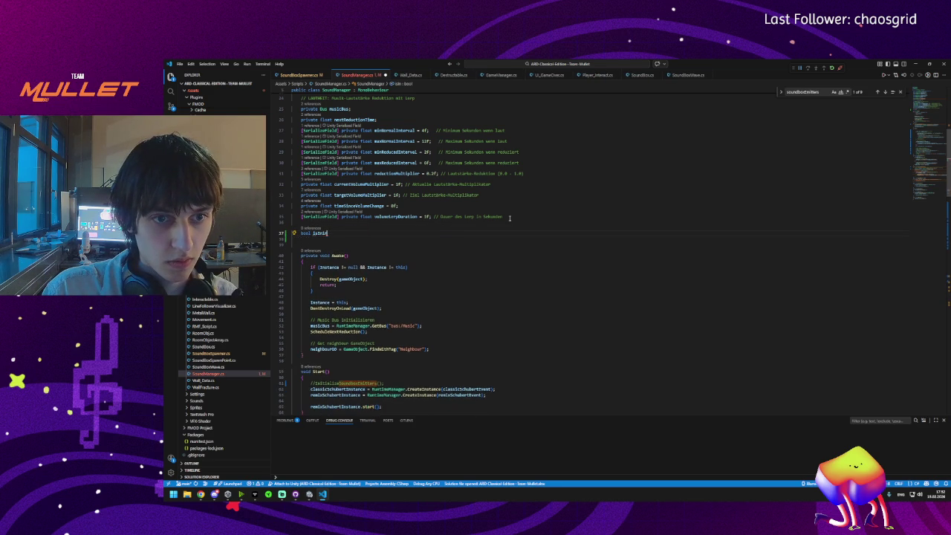
pyautogui.press('Tab')
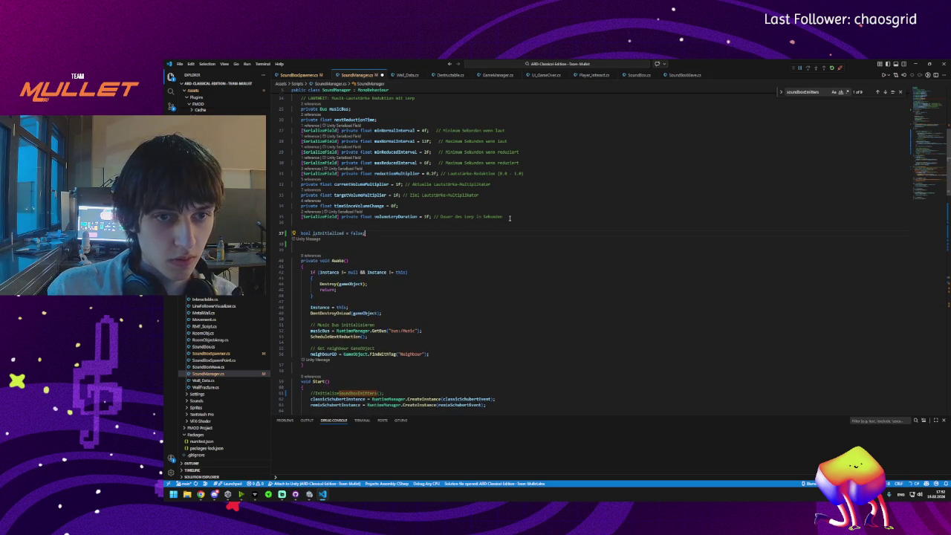
# Step: Write the if (isInitialized) condition at the top of Update and save
pyautogui.scroll(-10, 332, 234)
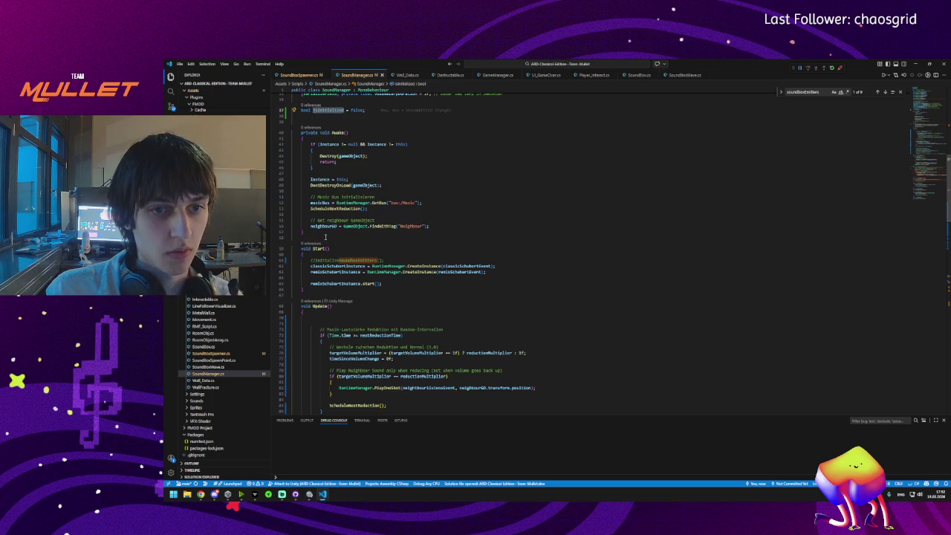
pyautogui.click(329, 245)
pyautogui.write('isInitialized')
pyautogui.press('Home')
pyautogui.write('if (')
pyautogui.press('End')
pyautogui.write(')')
pyautogui.hotkey('ctrl', 'shift', 'Right')
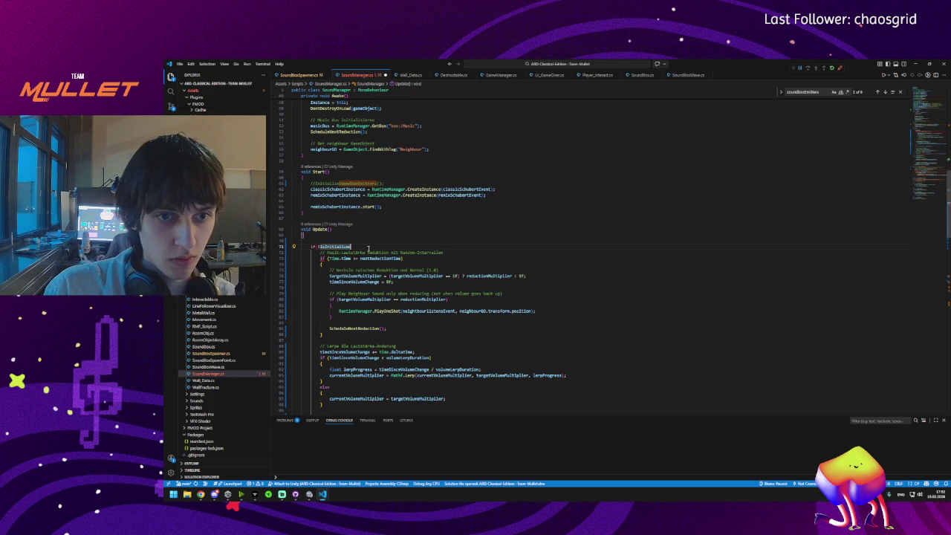
pyautogui.hotkey('ctrl', 's')
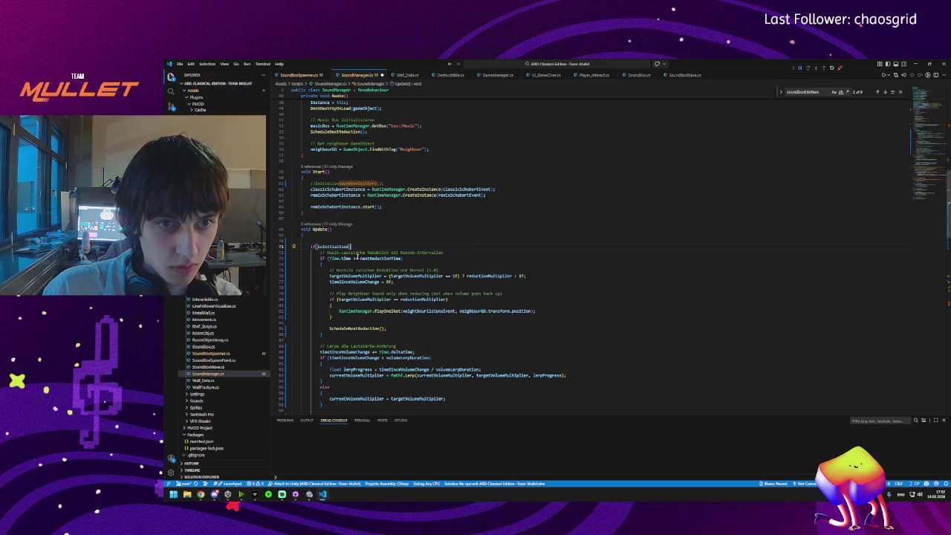
# Step: Enclose Update's body through the Debug.Log line in the if block and save
pyautogui.press('Return')
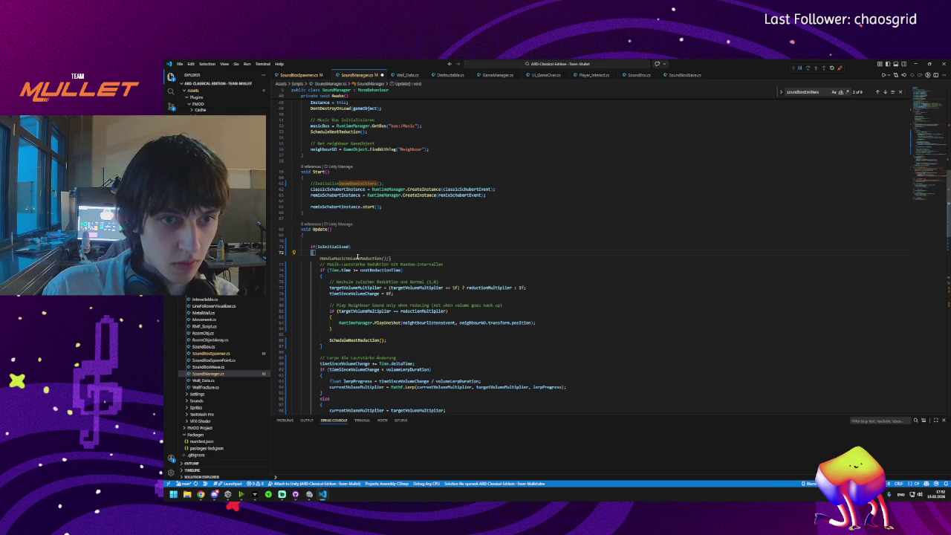
pyautogui.scroll(-10, 421, 246)
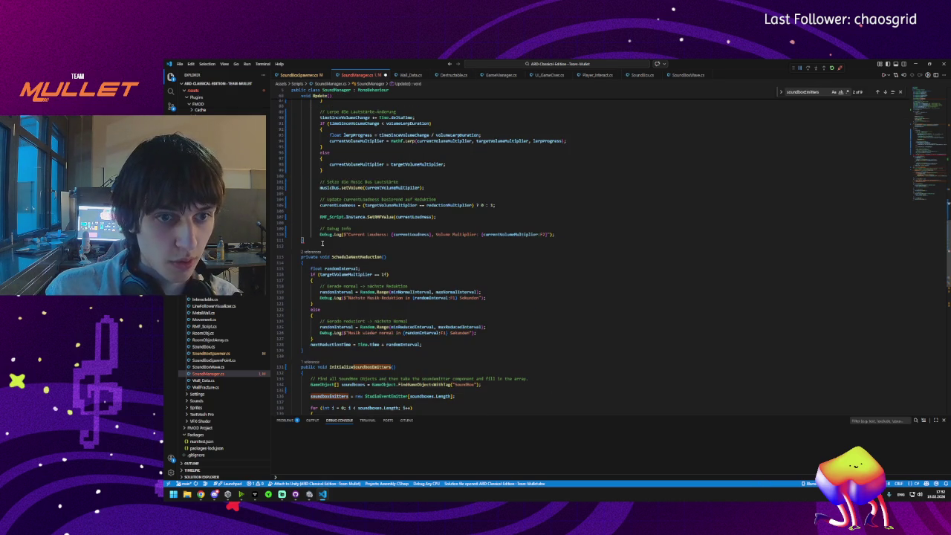
pyautogui.click(562, 229)
pyautogui.press('Return')
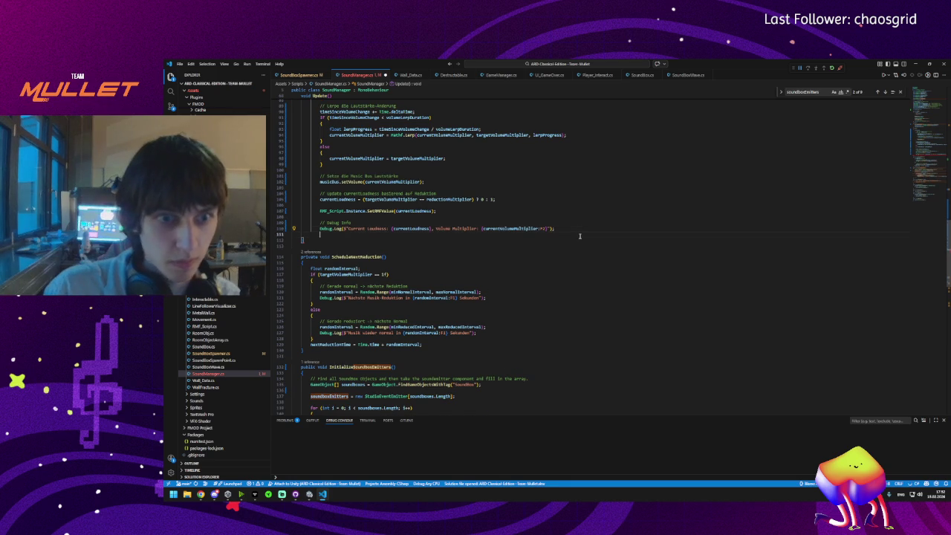
pyautogui.hotkey('ctrl', 's')
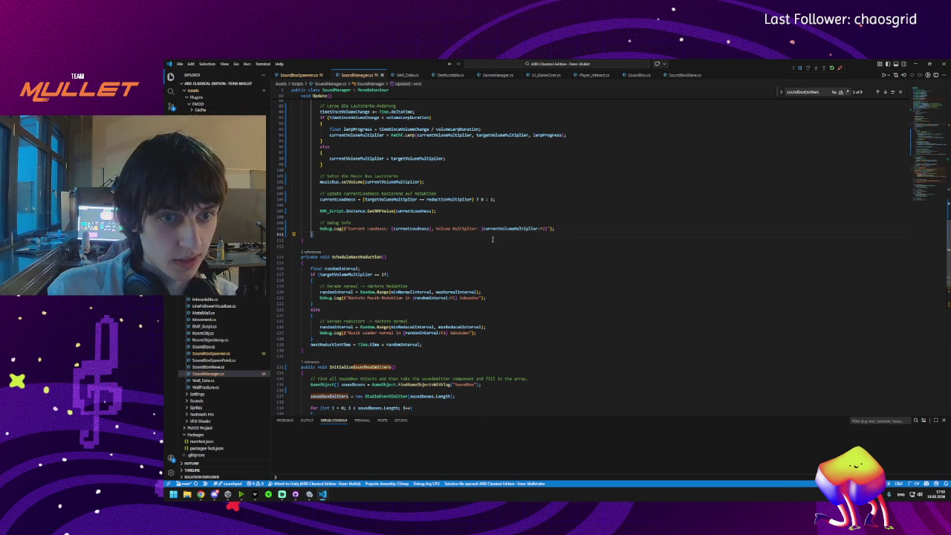
# Step: Set isInitialized = true at the start of InitializeSoundboxEmitters
pyautogui.scroll(10, 328, 214)
pyautogui.doubleClick(325, 216)
pyautogui.scroll(5, 361, 217)
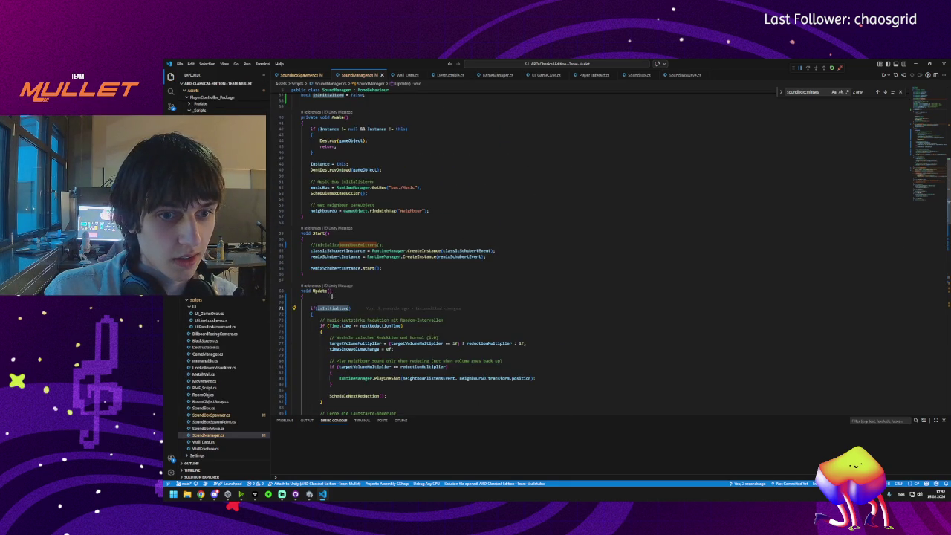
pyautogui.scroll(-20, 334, 290)
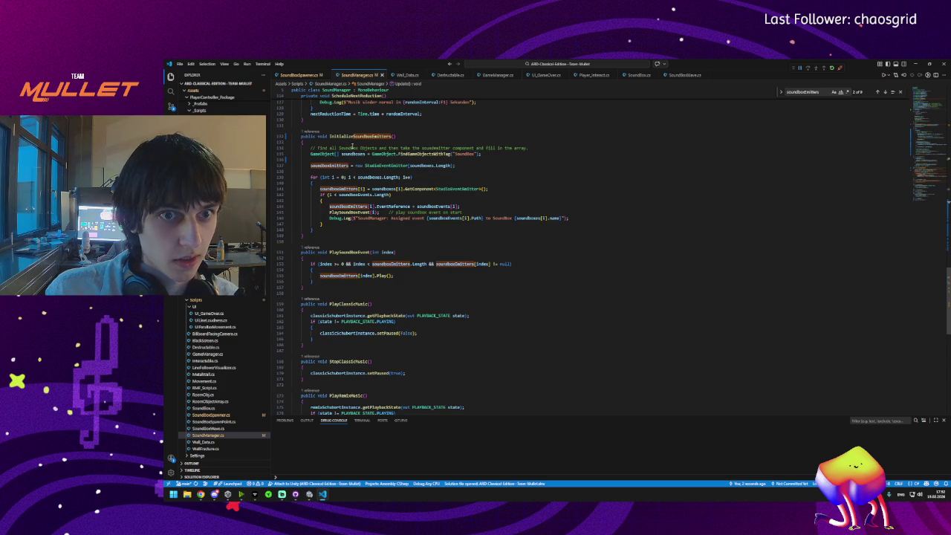
pyautogui.click(318, 143)
pyautogui.press('Return')
pyautogui.write('isInitialized')
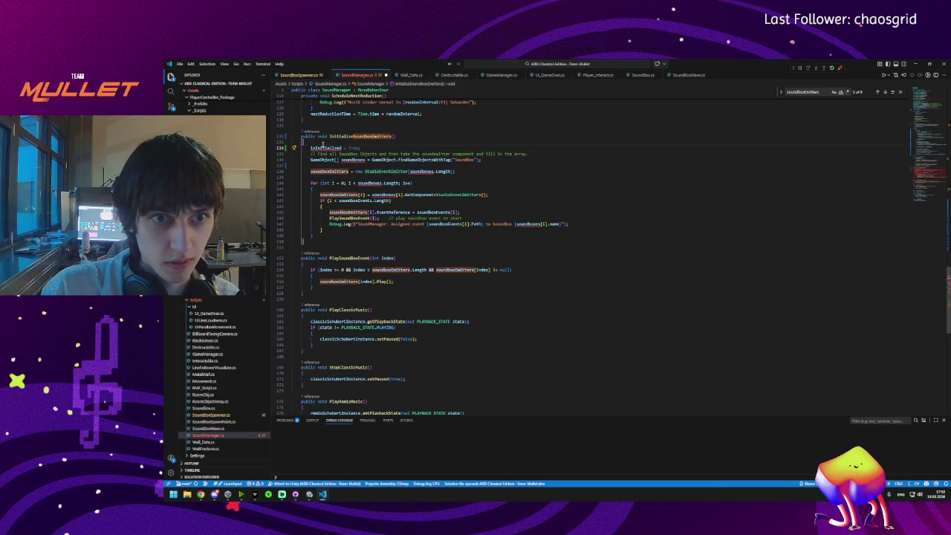
pyautogui.write(' = true;')
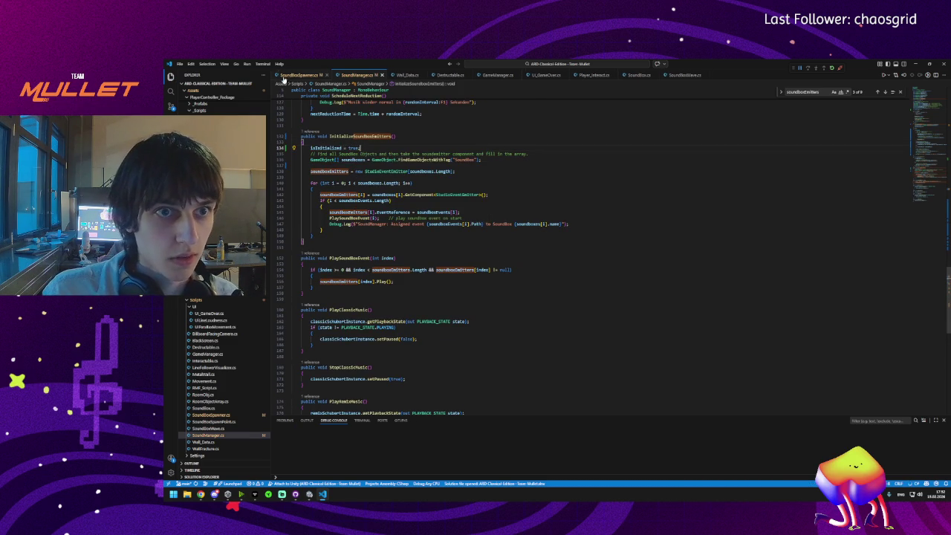
pyautogui.click(309, 498)
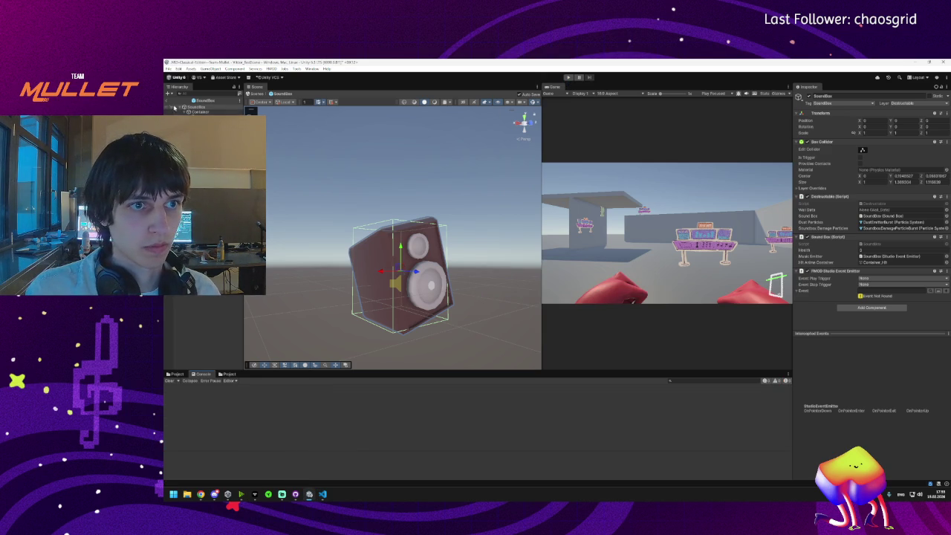
# Step: Return to Viktor_TestScene, playtest it, and open the latest NullReferenceException in SoundManager.cs
pyautogui.click(167, 101)
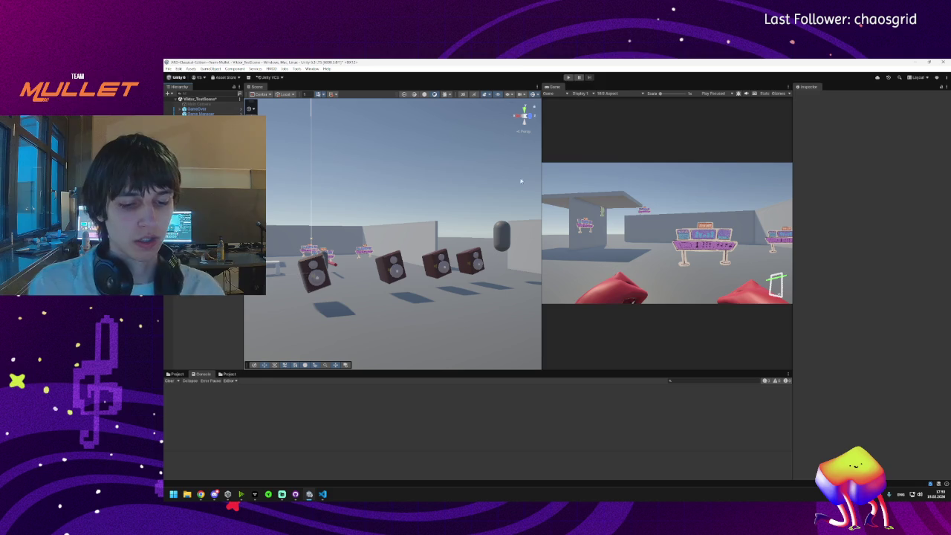
pyautogui.click(569, 78)
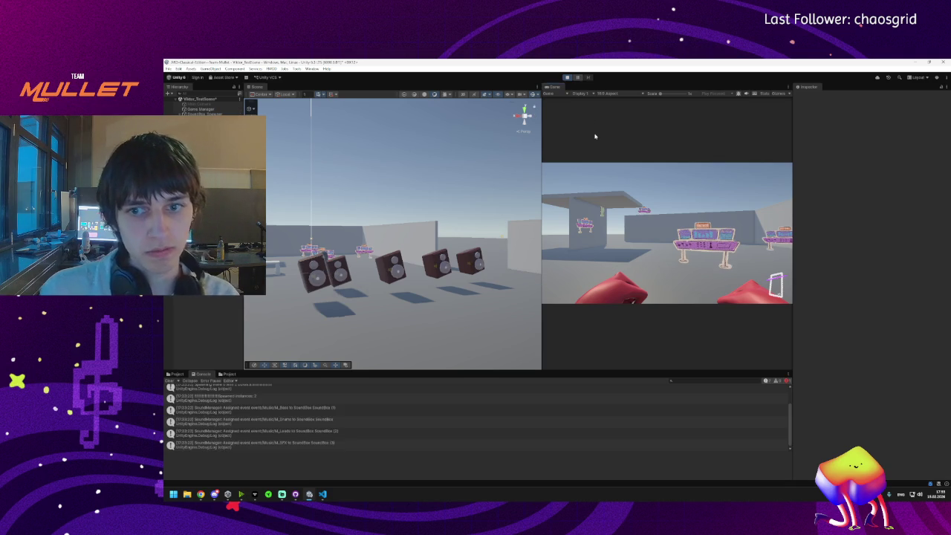
pyautogui.press('super')
pyautogui.click(372, 442)
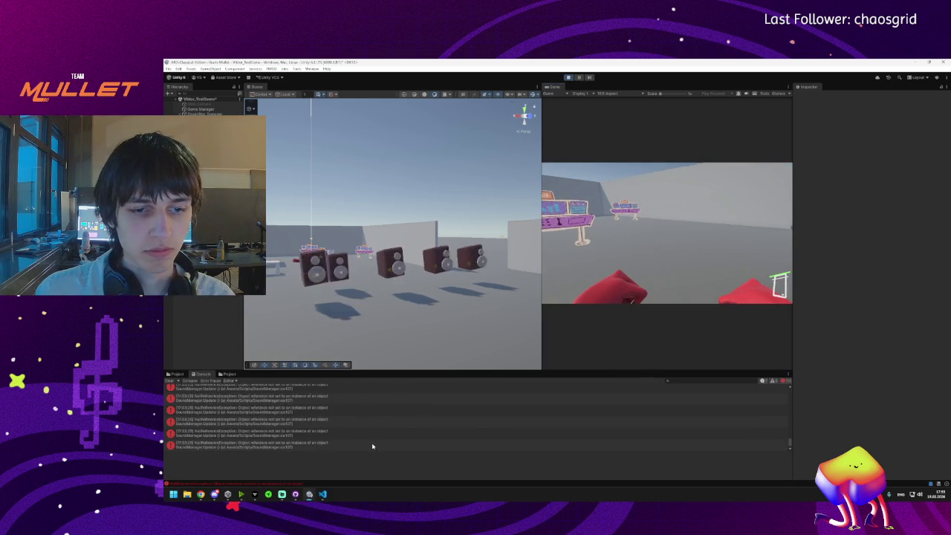
pyautogui.click(361, 443)
pyautogui.doubleClick(357, 445)
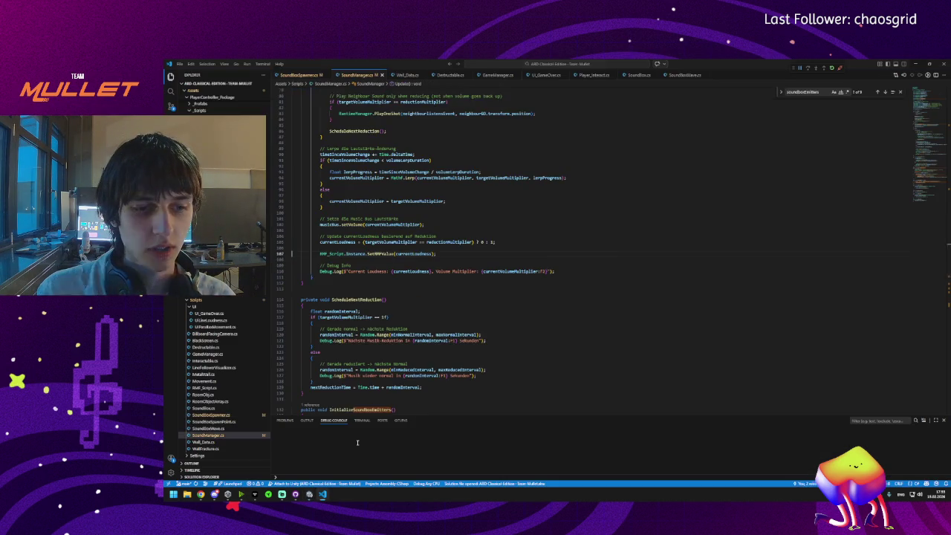
pyautogui.scroll(-3, 335, 260)
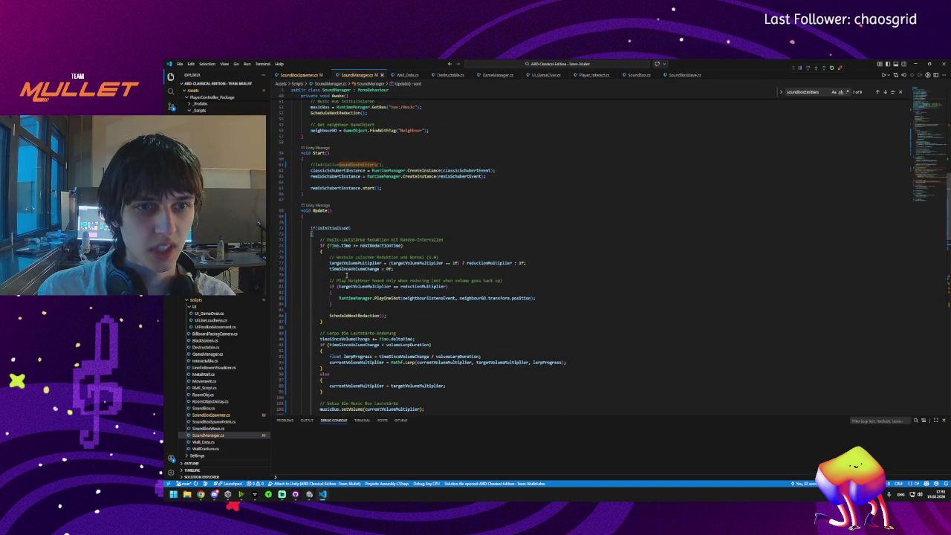
pyautogui.scroll(3, 336, 272)
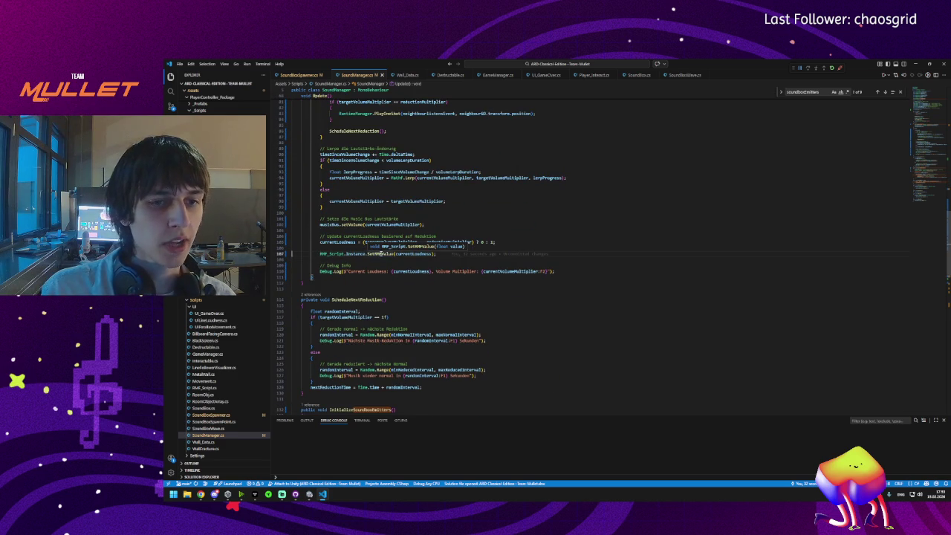
pyautogui.click(334, 254)
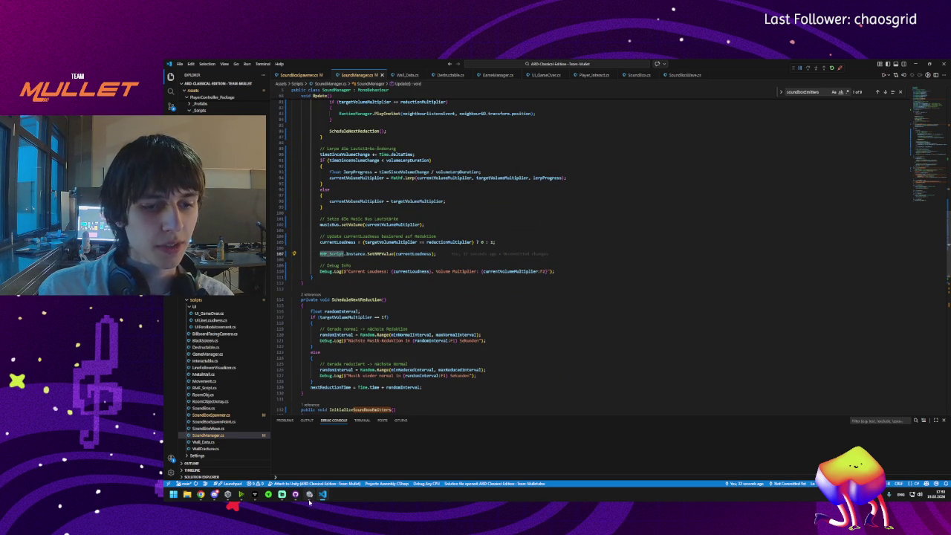
pyautogui.moveTo(310, 495)
pyautogui.click(293, 462)
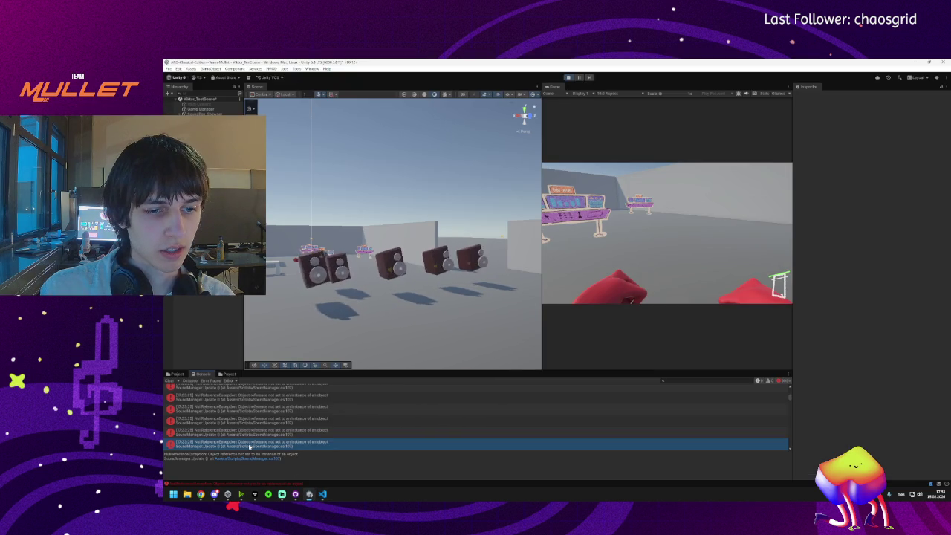
pyautogui.hotkey('alt', 'Tab')
pyautogui.click(381, 254)
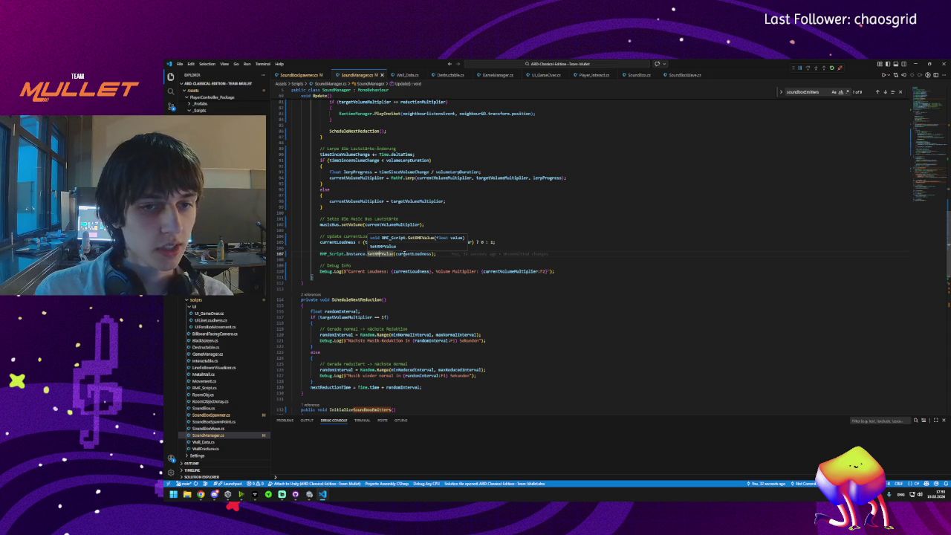
pyautogui.moveTo(474, 253)
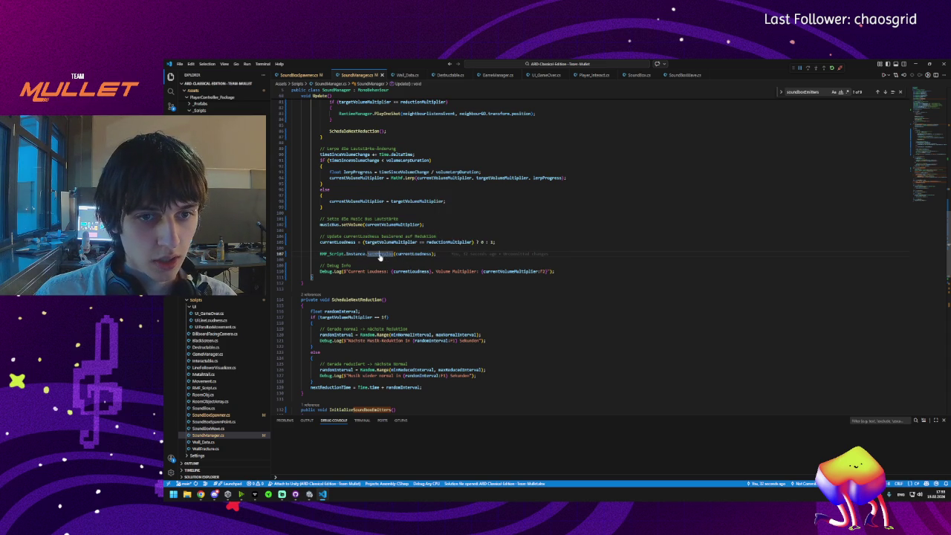
pyautogui.click(322, 254)
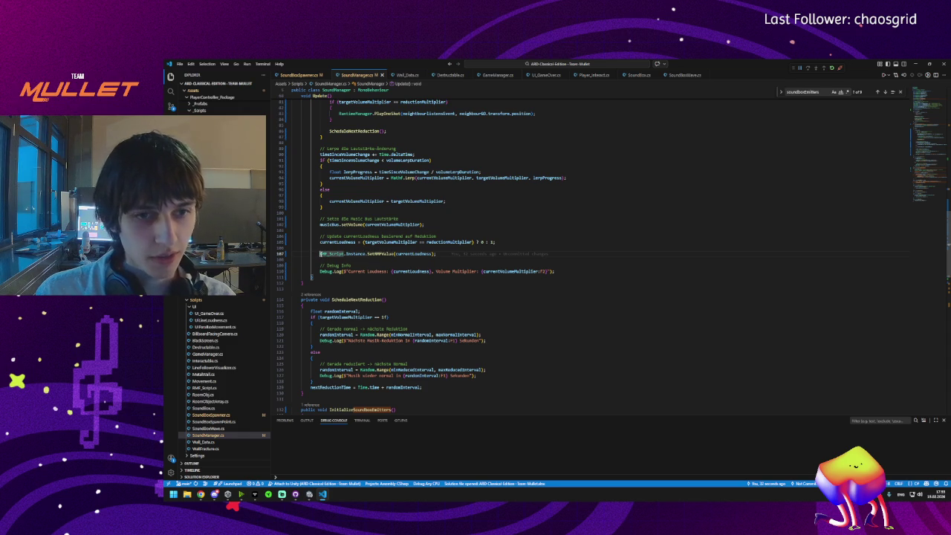
pyautogui.hotkey('ctrl', '/')
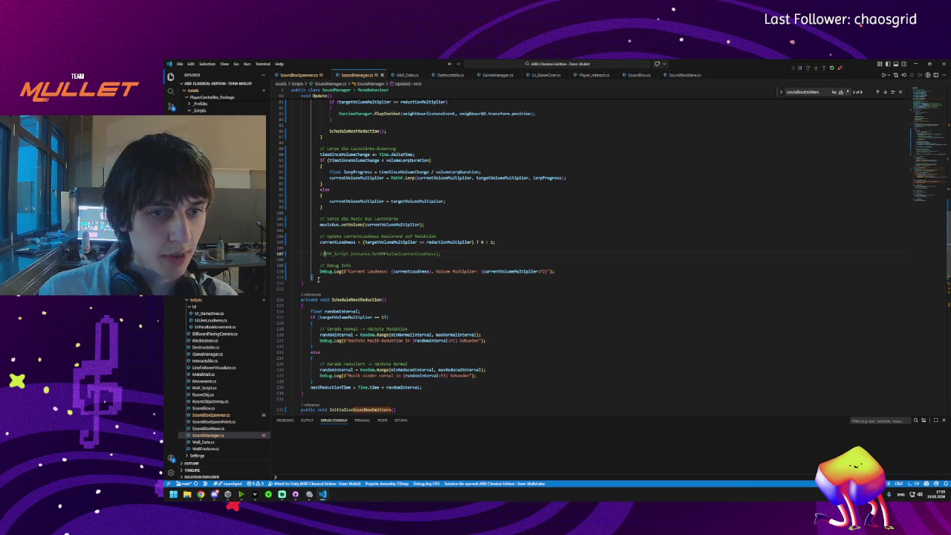
pyautogui.scroll(10, 305, 267)
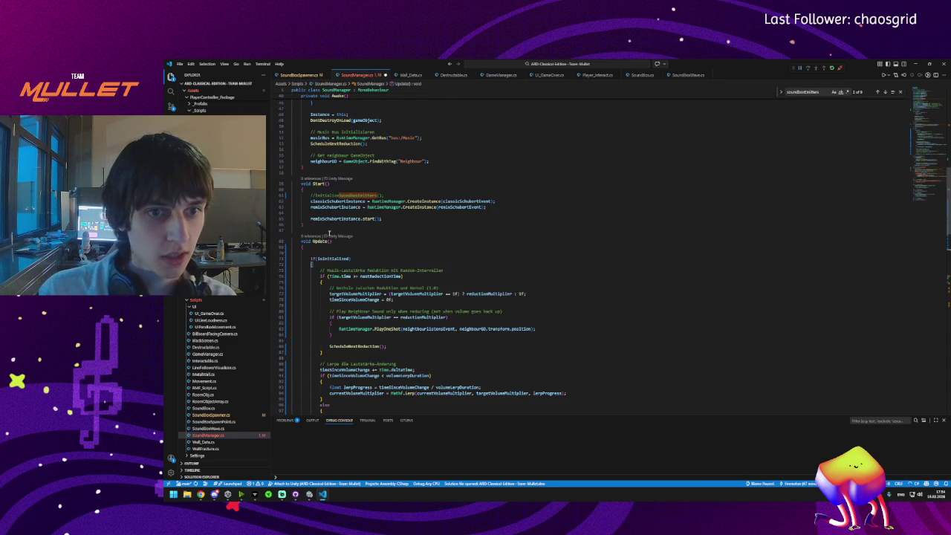
pyautogui.click(316, 264)
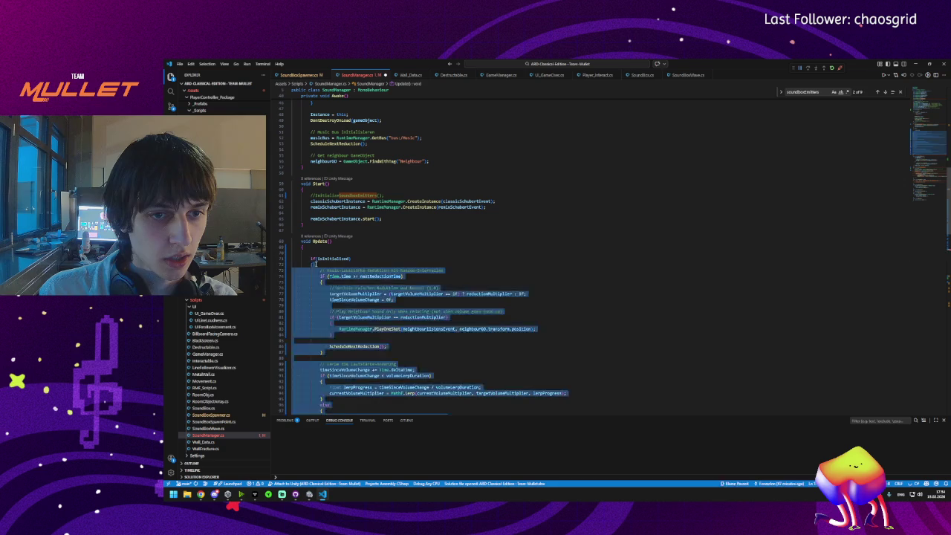
pyautogui.scroll(-12, 316, 262)
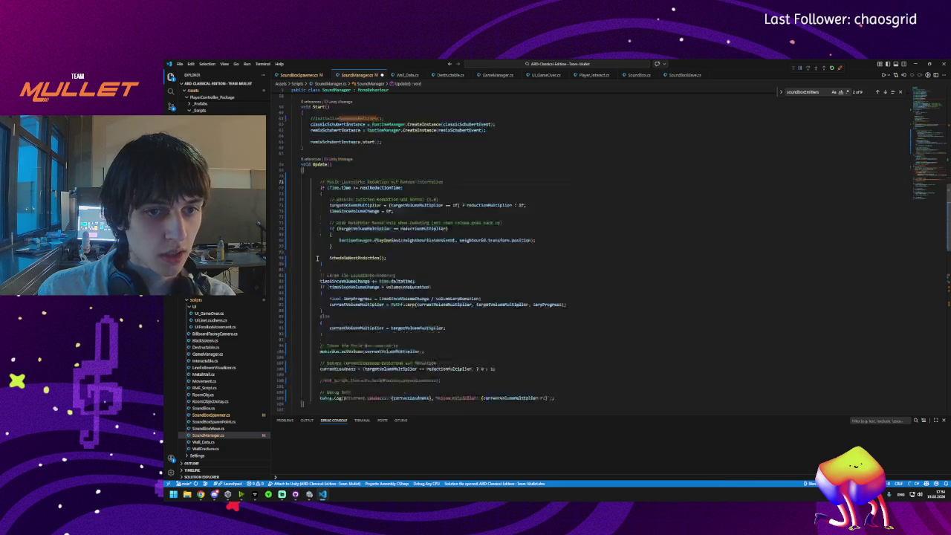
pyautogui.scroll(-8, 317, 258)
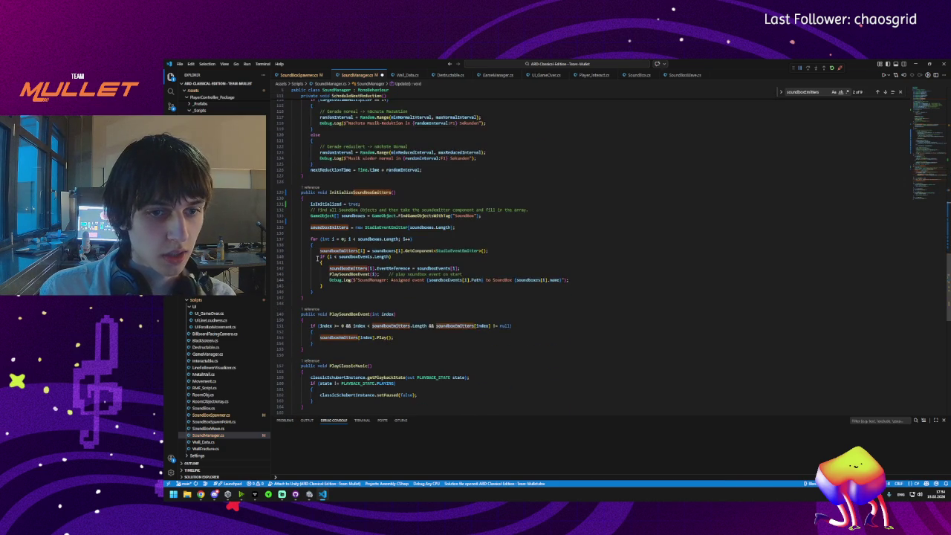
pyautogui.scroll(-4, 317, 258)
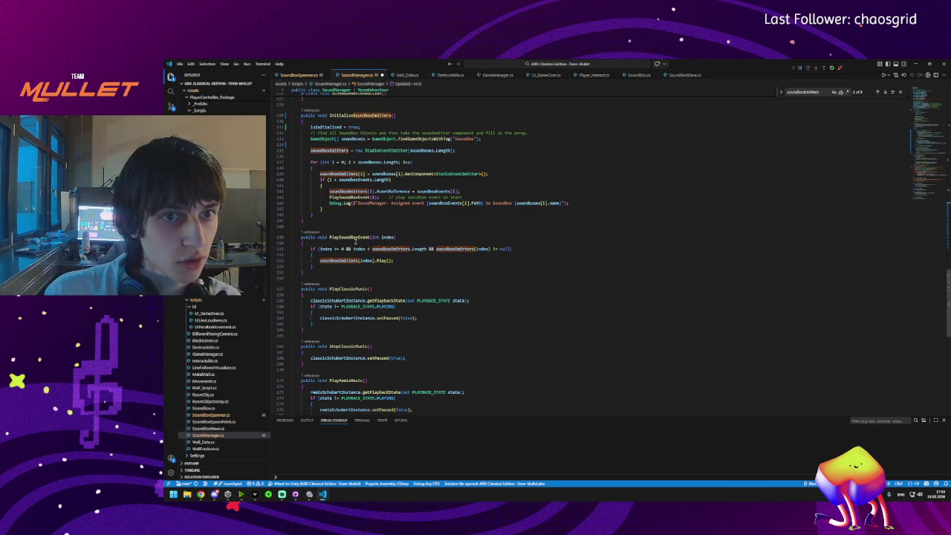
pyautogui.scroll(-8, 337, 260)
pyautogui.scroll(10, 337, 260)
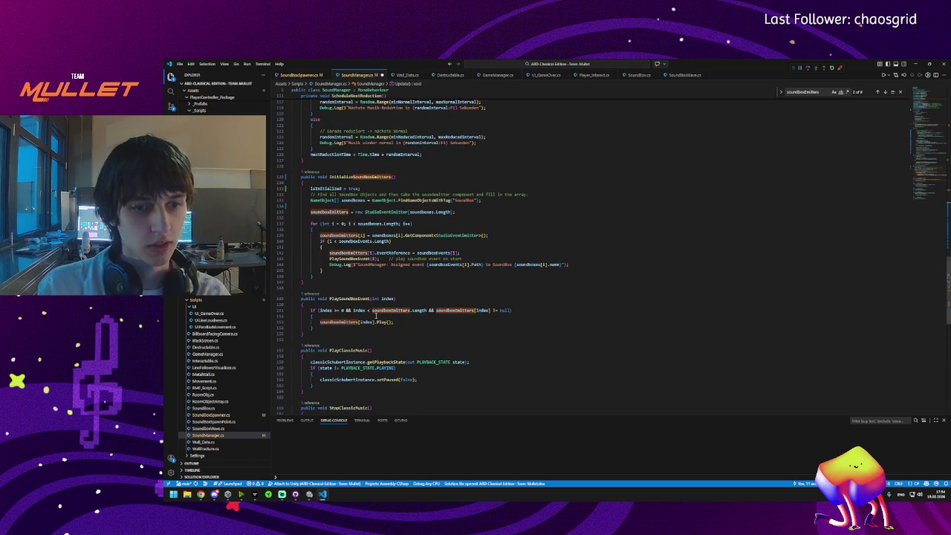
pyautogui.click(336, 188)
pyautogui.scroll(20, 333, 195)
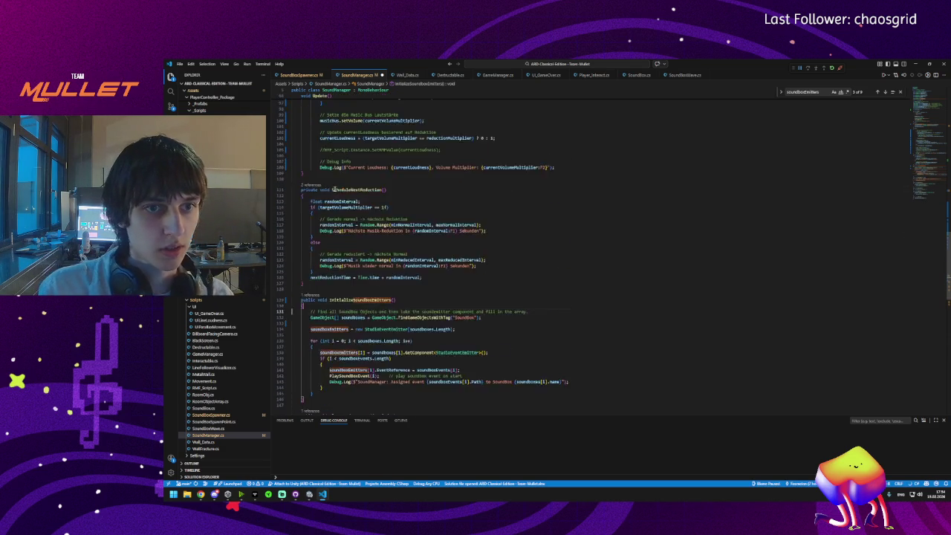
pyautogui.scroll(6, 331, 199)
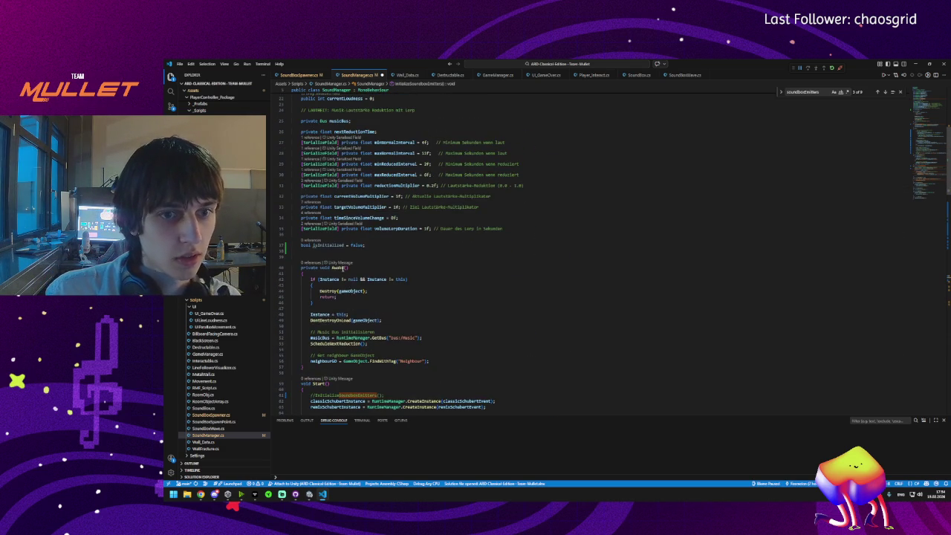
# Step: Delete the bool isInitialized = false; line and its blank line from SoundManager.cs
pyautogui.tripleClick(336, 246)
pyautogui.press('BackSpace')
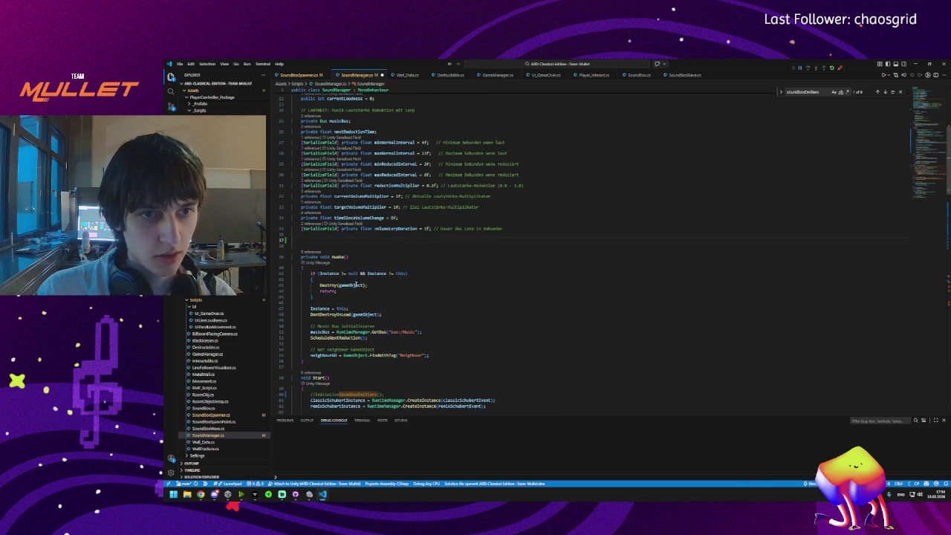
pyautogui.press('BackSpace')
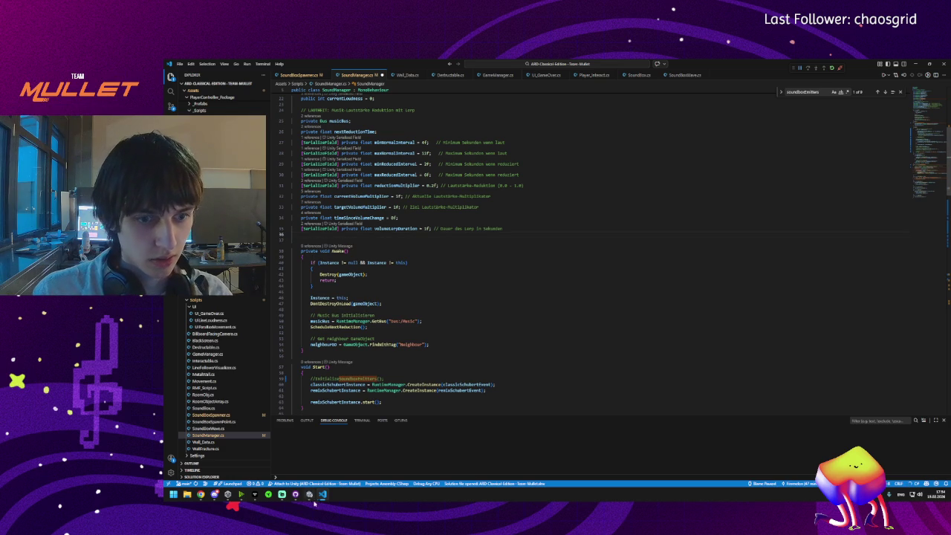
pyautogui.click(311, 494)
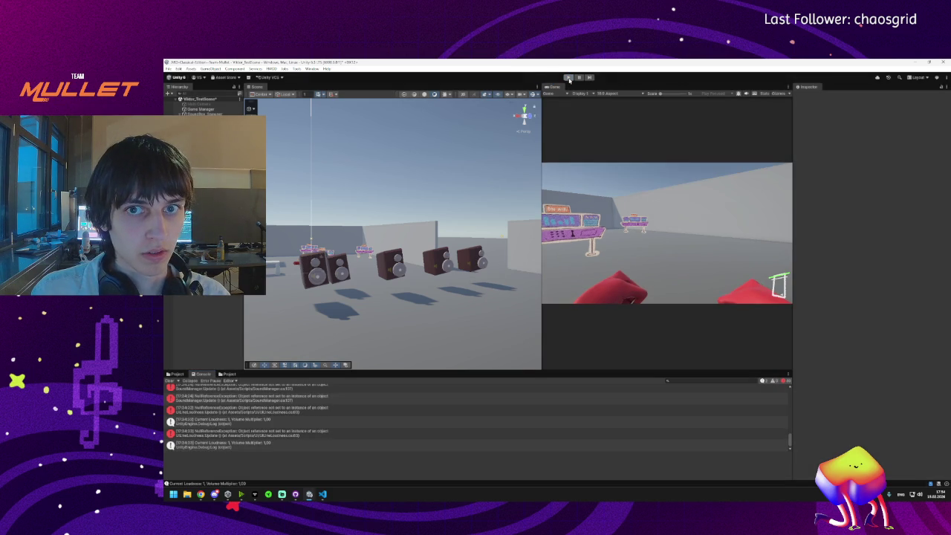
# Step: Start the playtest, walk the player to the speaker boxes and punch one
pyautogui.click(569, 77)
pyautogui.click(568, 78)
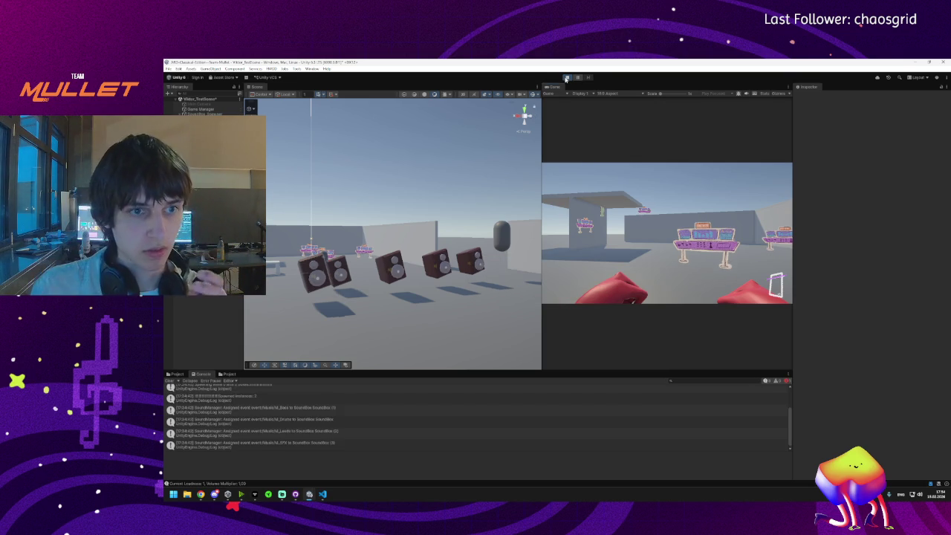
pyautogui.click(619, 233)
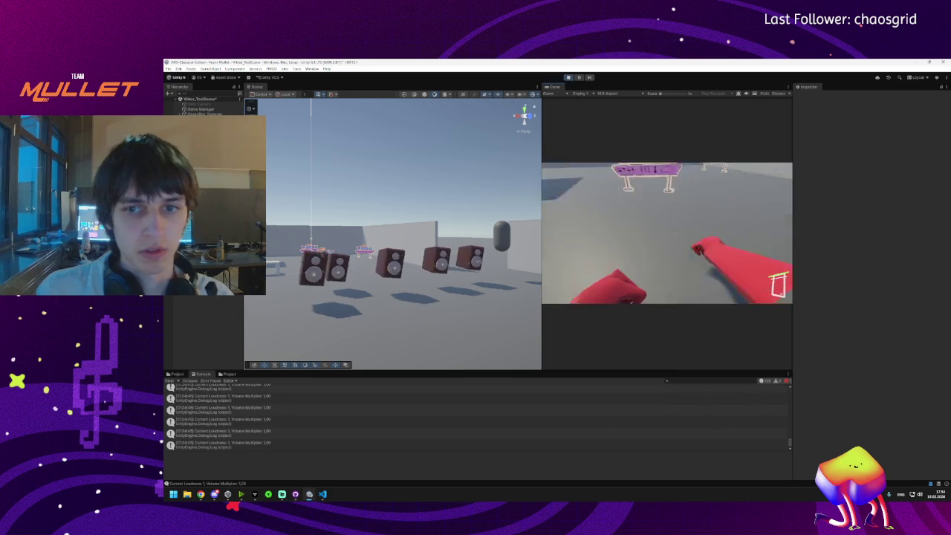
pyautogui.press('w')
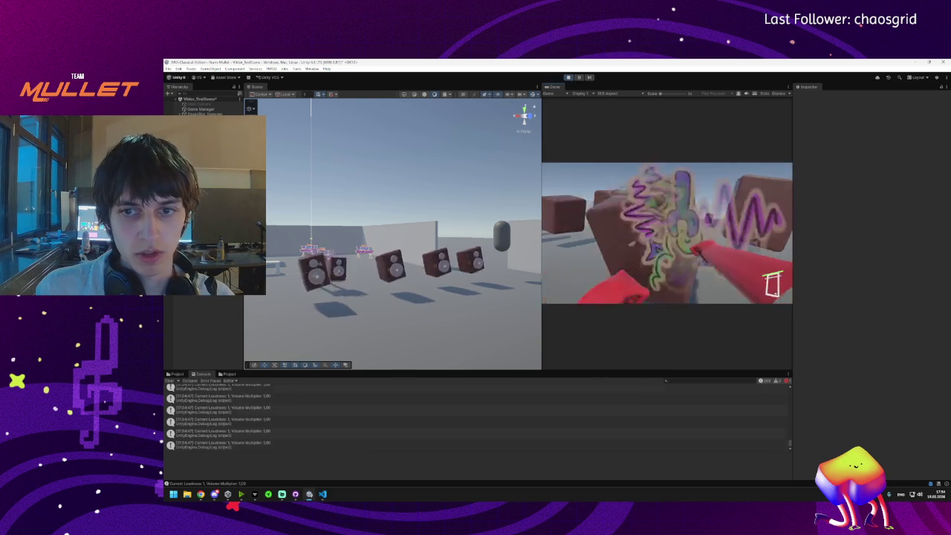
pyautogui.press('w')
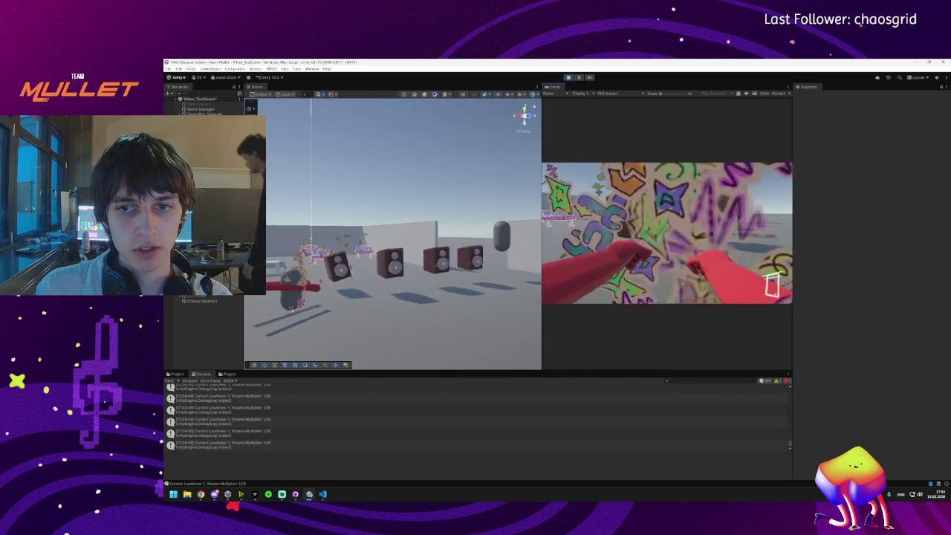
pyautogui.press('w')
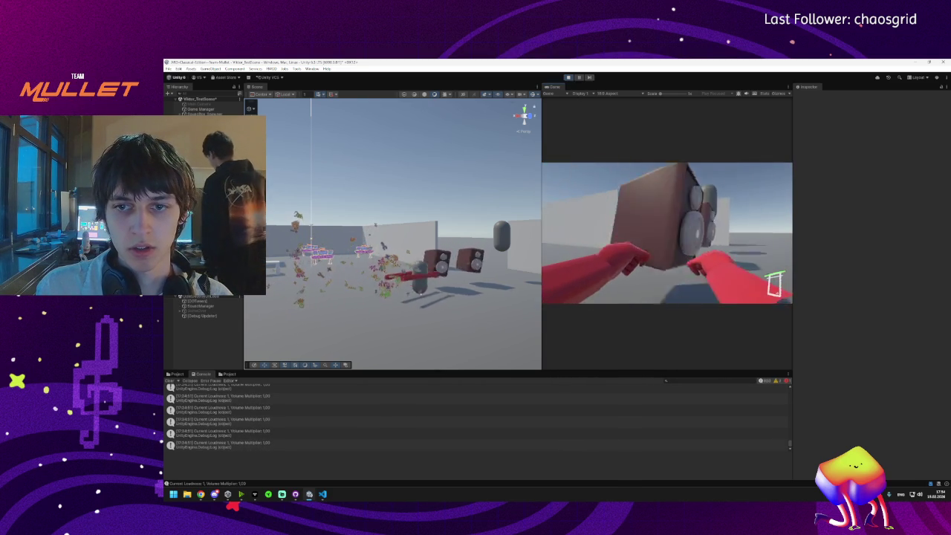
pyautogui.click(668, 233)
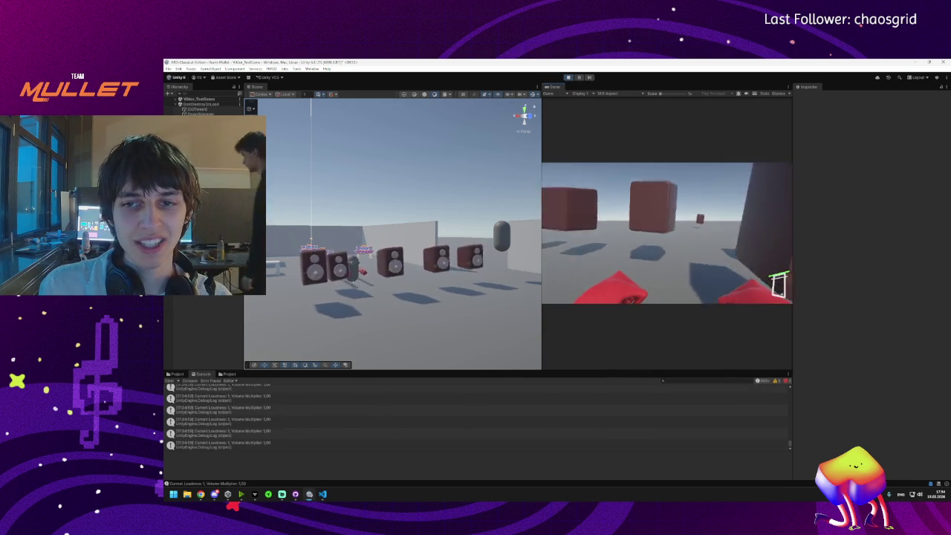
pyautogui.press('w')
pyautogui.press('w')
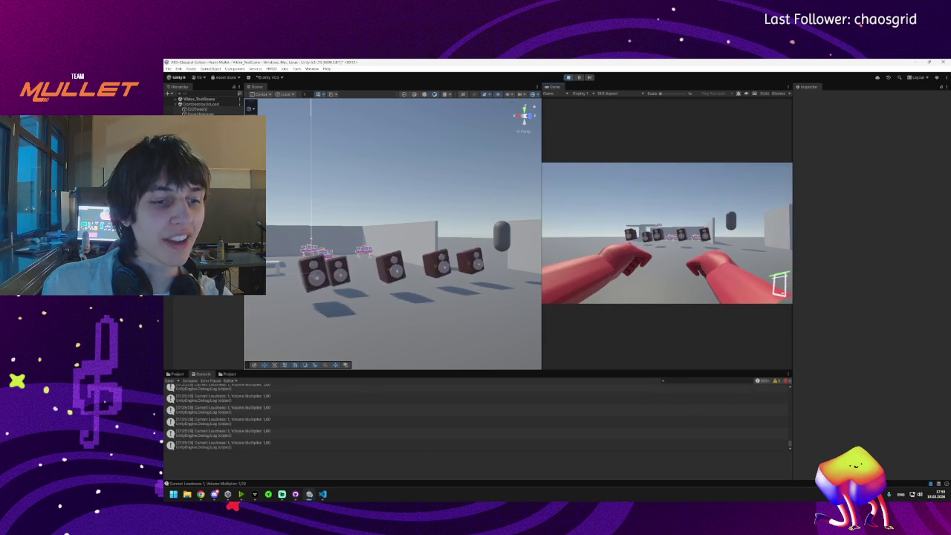
# Step: Inspect a Current Loudness: 1, Volume Multiplier: 1,00 entry in the Console
pyautogui.press('super')
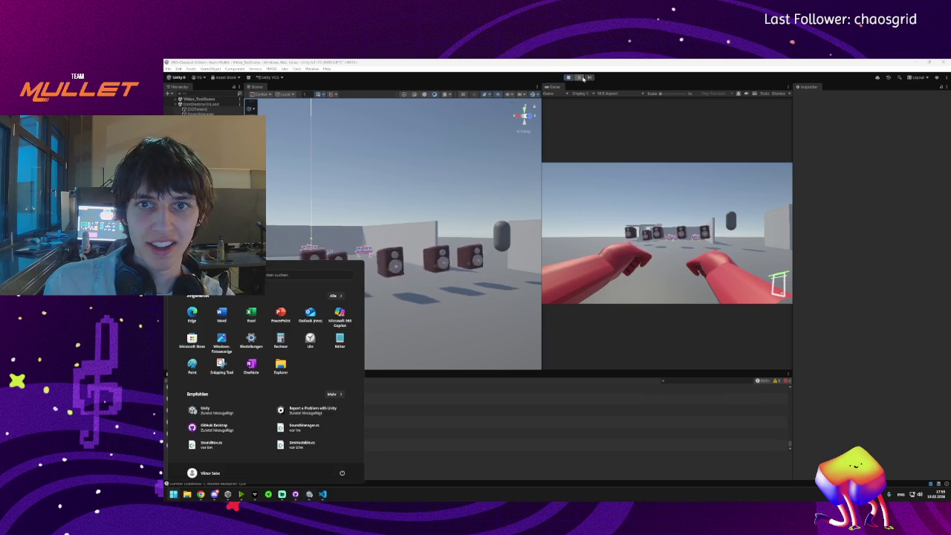
pyautogui.click(582, 79)
pyautogui.press('super')
pyautogui.press('super')
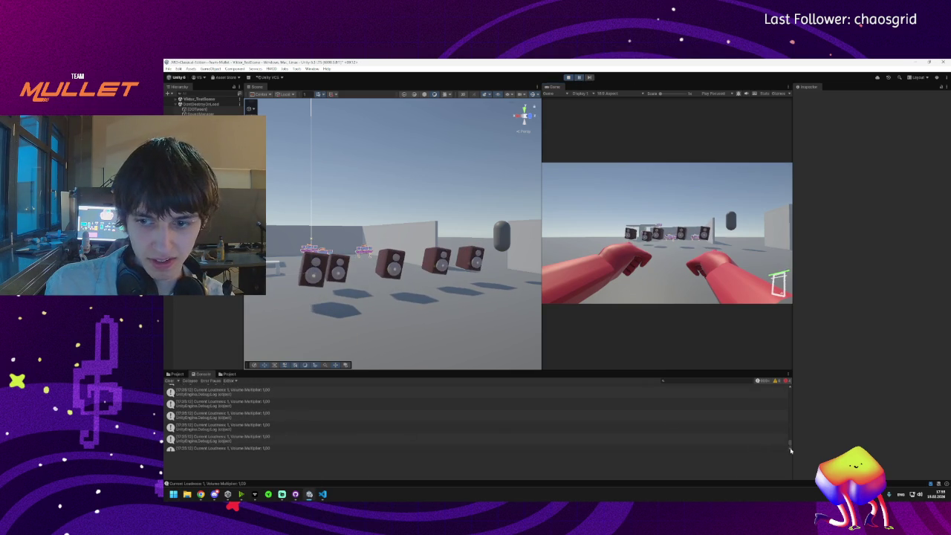
pyautogui.scroll(2, 791, 446)
pyautogui.click(229, 423)
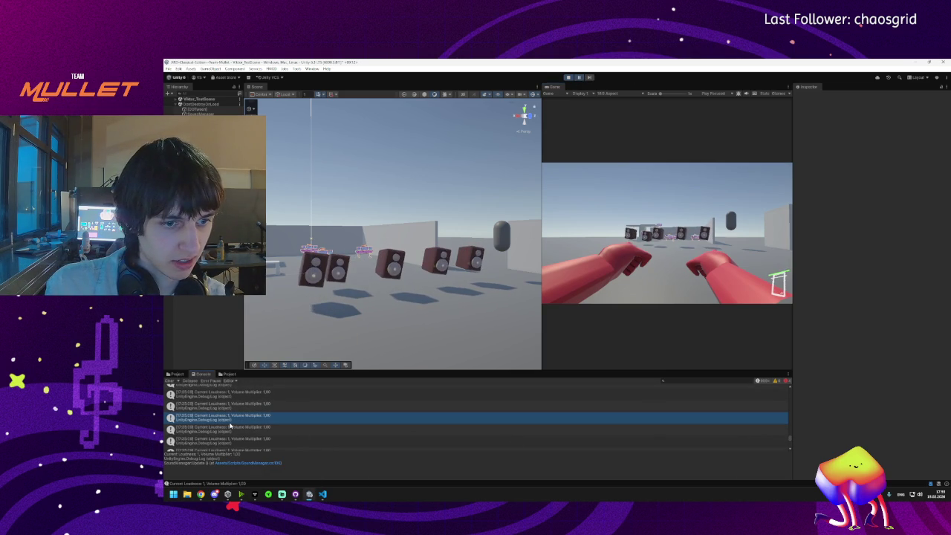
# Step: Comment out the Current Loudness Debug.Log on line 106 of SoundManager.cs and stop the playtest
pyautogui.doubleClick(231, 420)
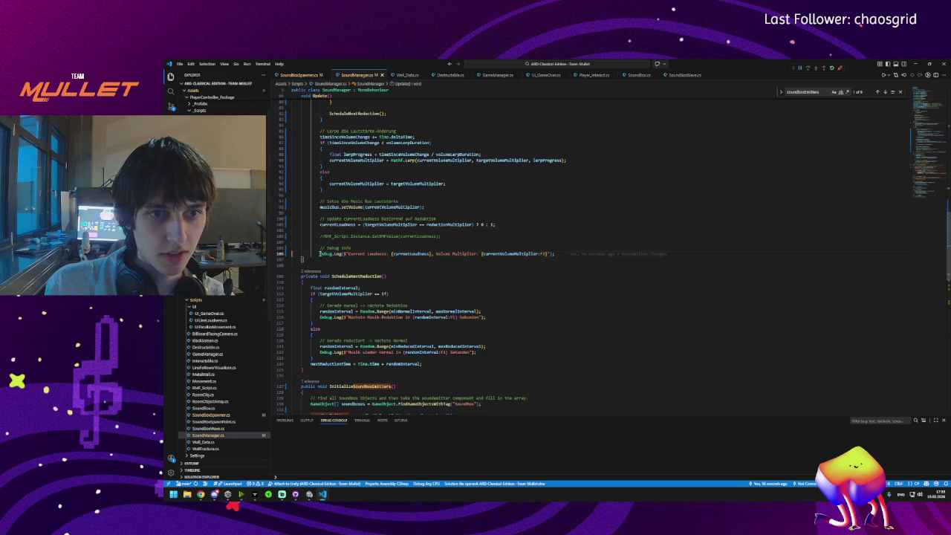
pyautogui.write('//')
pyautogui.click(309, 495)
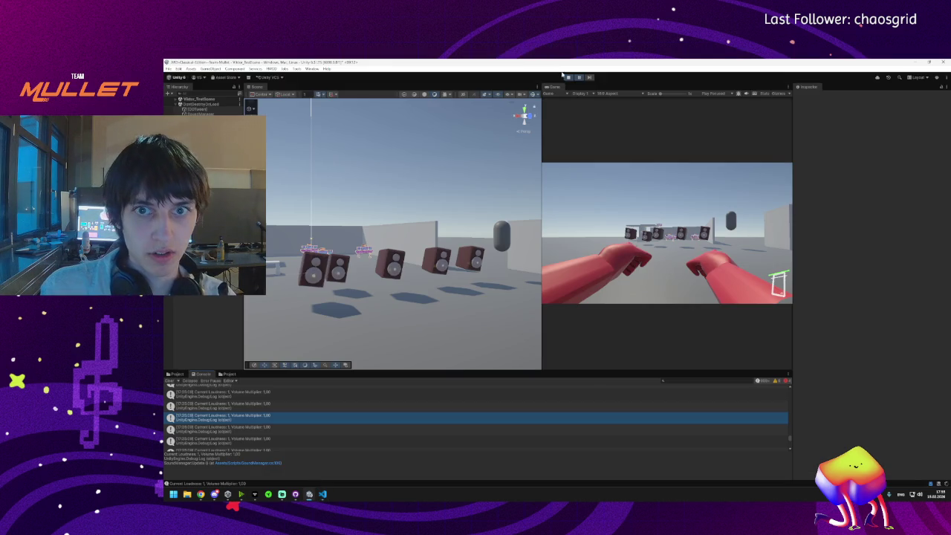
pyautogui.click(568, 78)
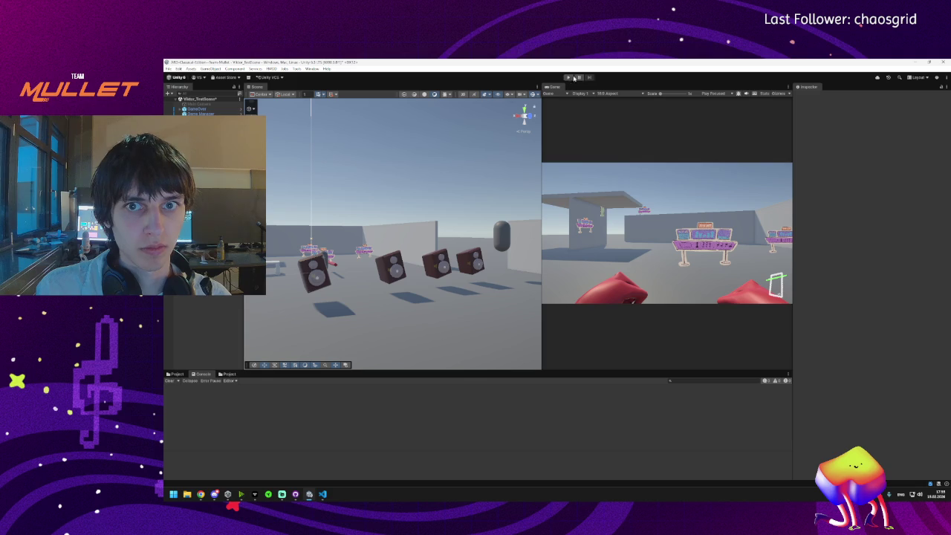
# Step: Run a new playtest and open the SoundBoxSpawner.cs spawnPoints line causing the ArgumentOutOfRangeException
pyautogui.click(569, 77)
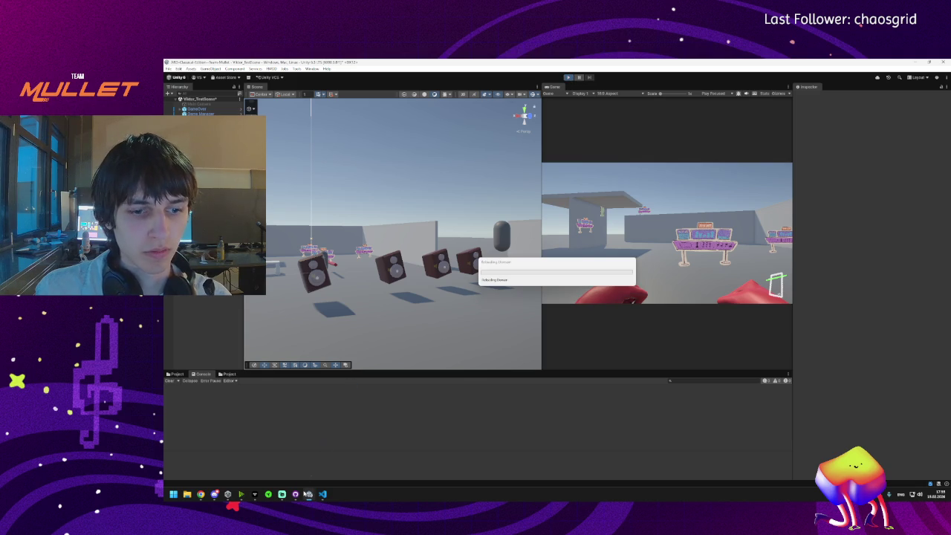
pyautogui.moveTo(295, 495)
pyautogui.moveTo(285, 471)
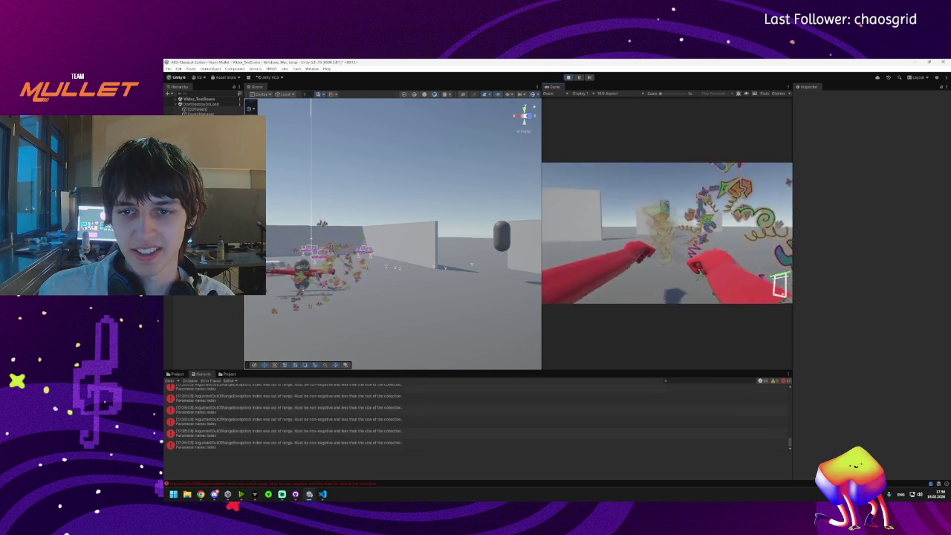
pyautogui.press('super')
pyautogui.click(580, 77)
pyautogui.doubleClick(214, 449)
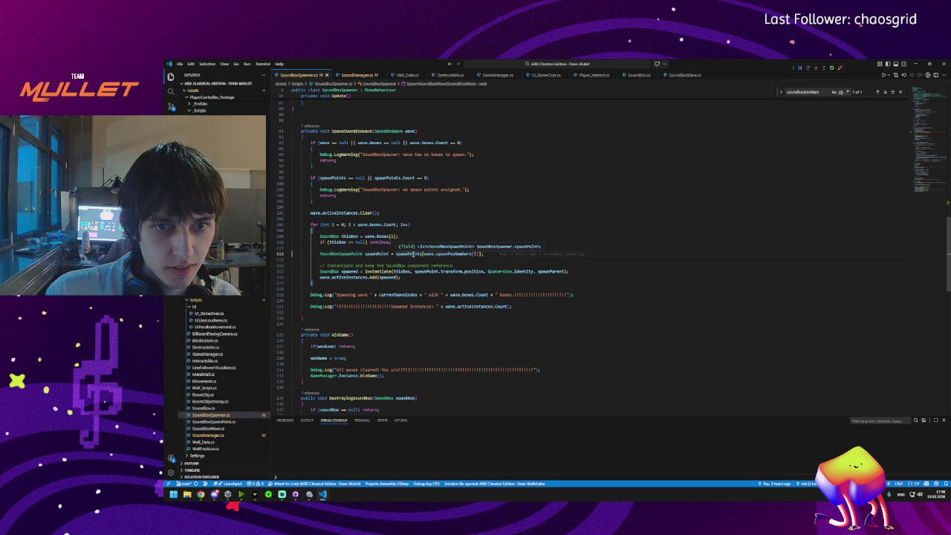
# Step: Stop and restart the playtest, tilting the Scene view over the speakers, and take player control
pyautogui.hotkey('alt', 'Tab')
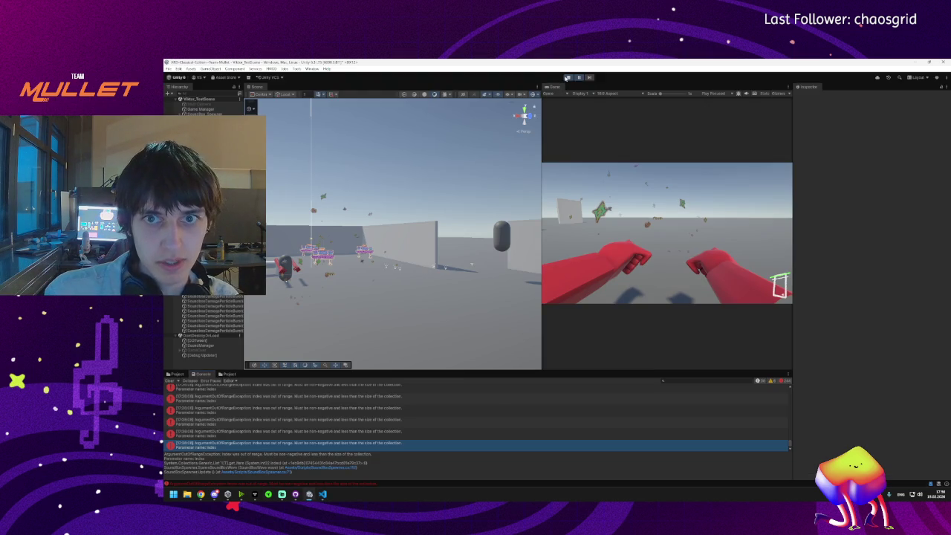
pyautogui.click(567, 77)
pyautogui.moveTo(448, 244); pyautogui.dragTo(442, 278)
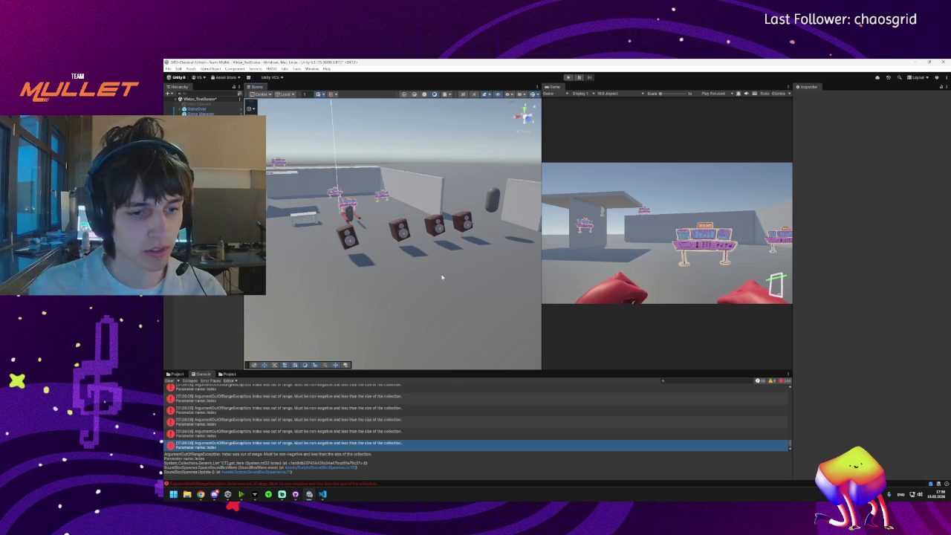
pyautogui.click(568, 77)
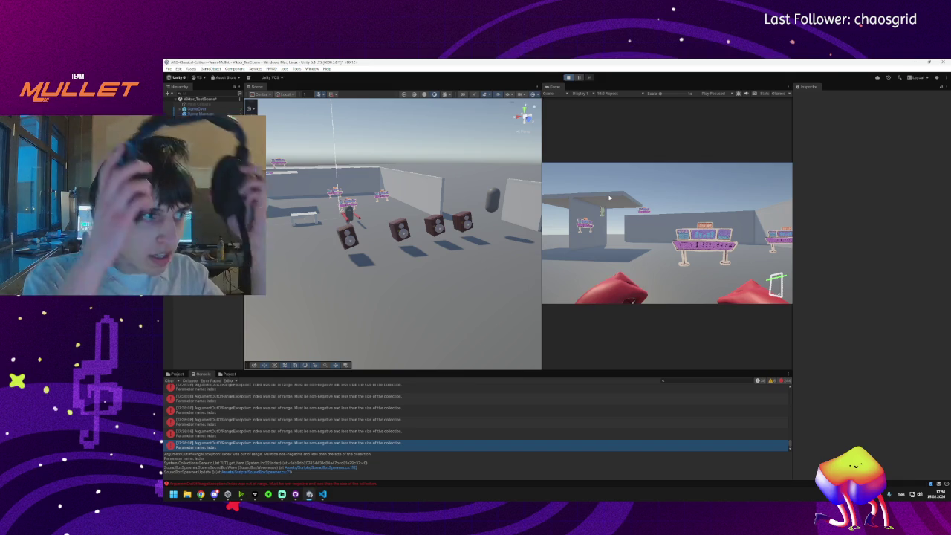
pyautogui.click(609, 197)
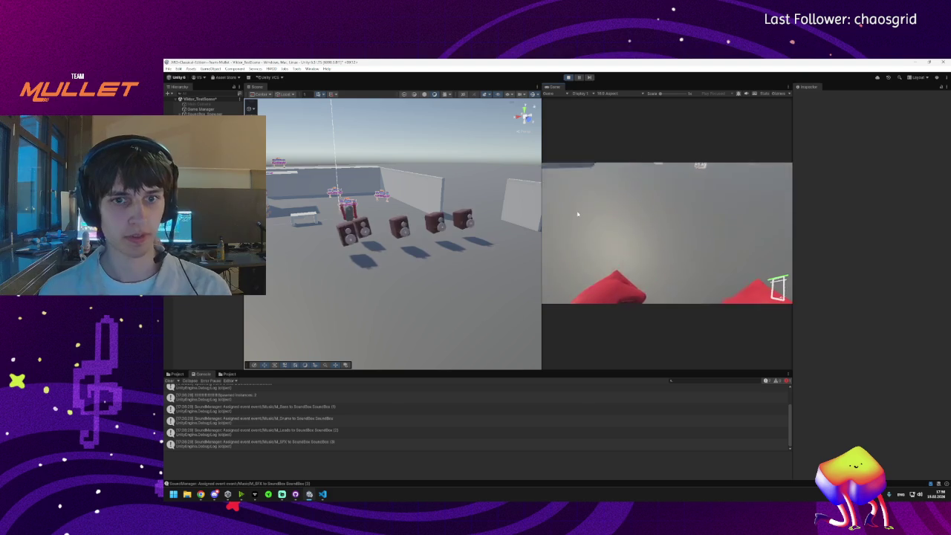
# Step: Walk the player into the speaker boxes toward the graffiti cube, then back away
pyautogui.press('w')
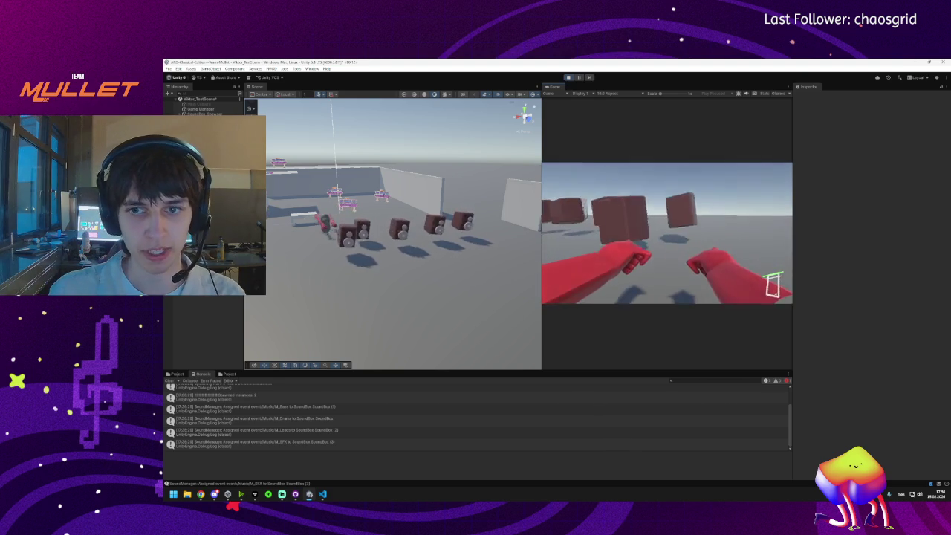
pyautogui.press('w')
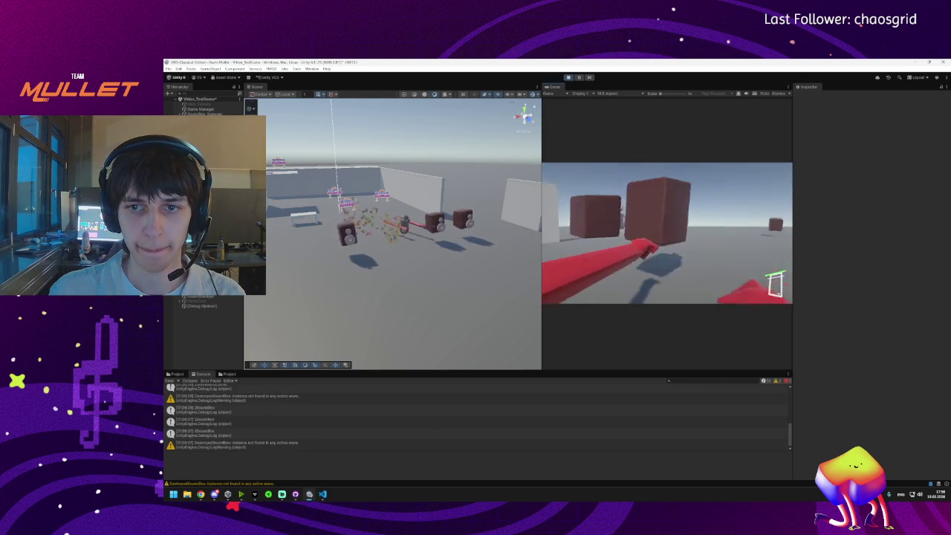
pyautogui.press('w')
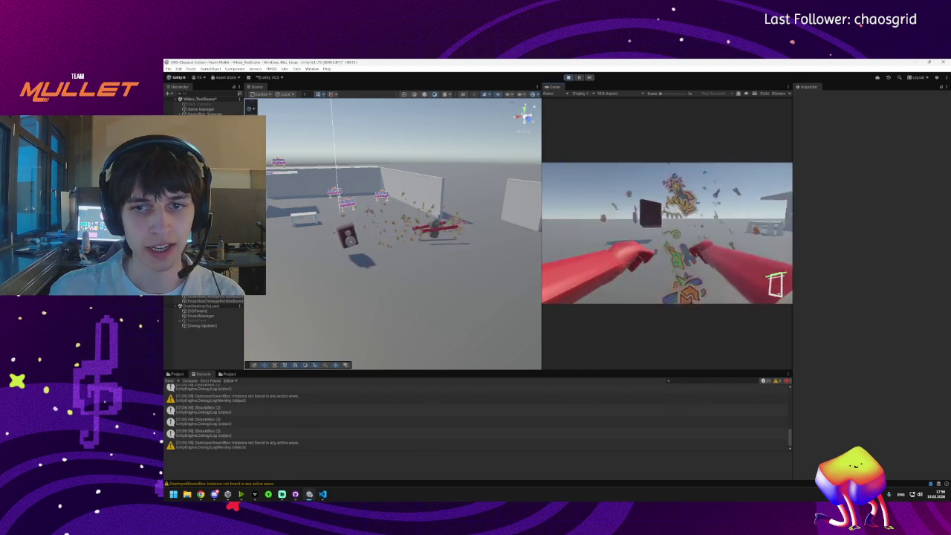
pyautogui.press('s')
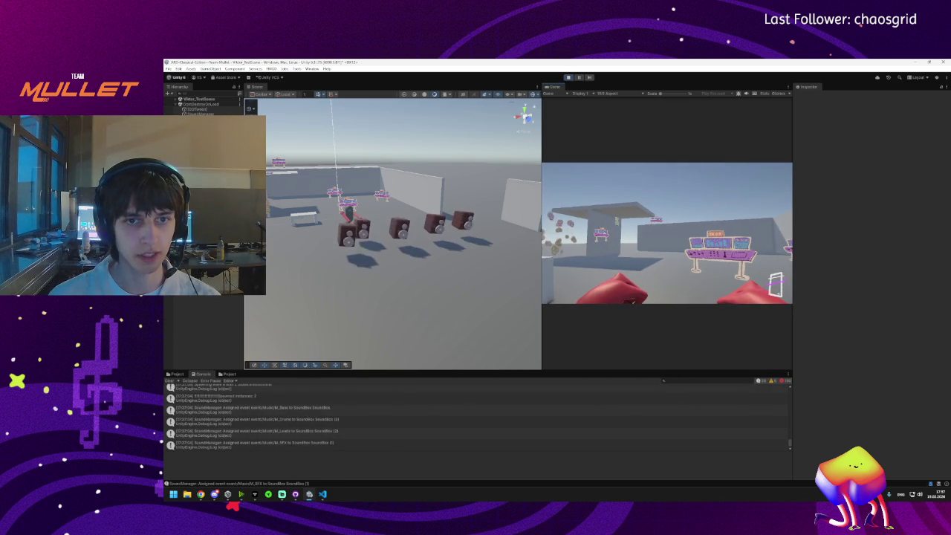
pyautogui.press('super')
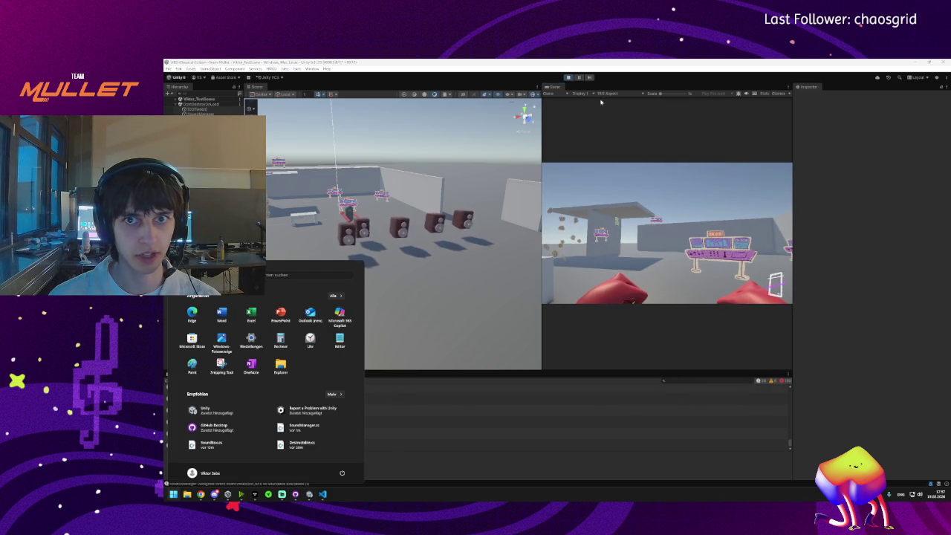
# Step: Stop the playtest and review the SoundBoxSpawner.cs and SoundManager.cs diffs in GitHub Desktop
pyautogui.press('super')
pyautogui.click(569, 77)
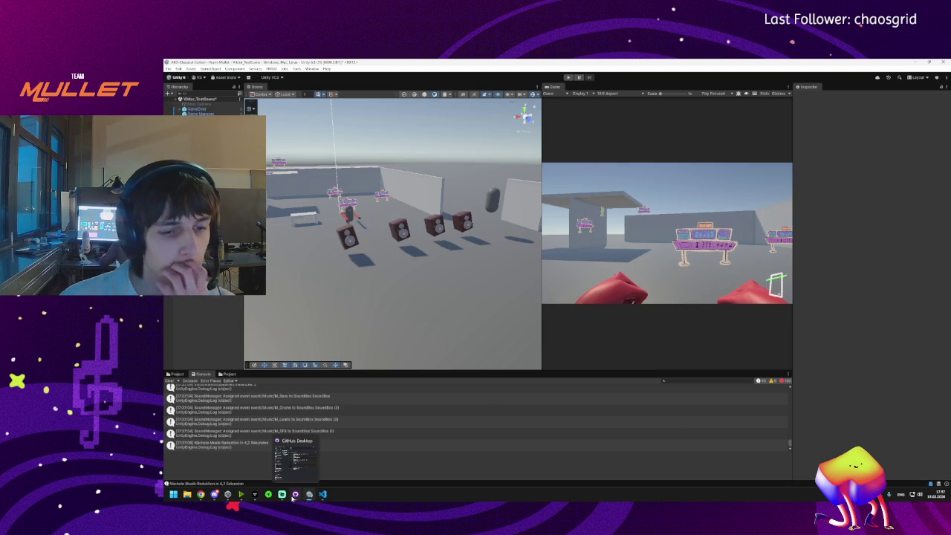
pyautogui.click(295, 494)
pyautogui.click(250, 136)
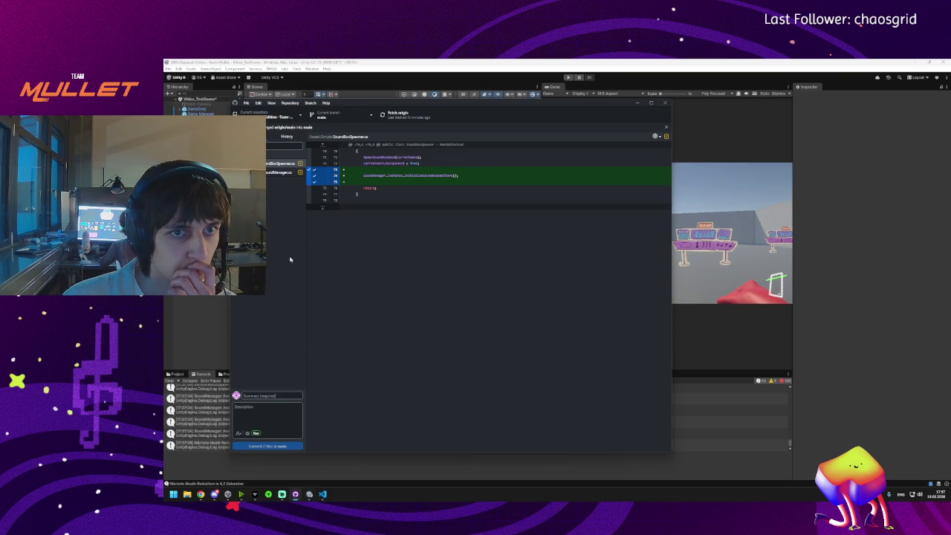
pyautogui.click(281, 172)
pyautogui.click(281, 163)
pyautogui.click(281, 173)
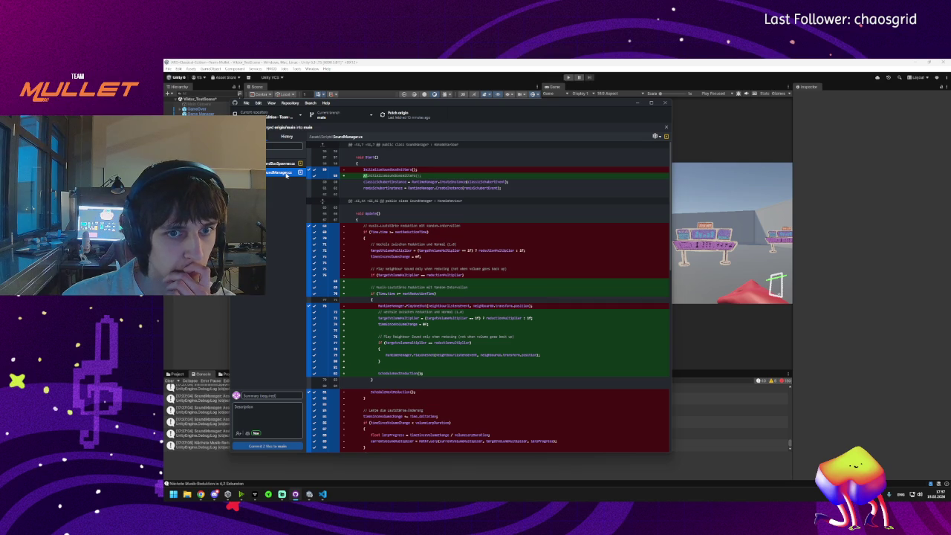
# Step: Discard the uncommitted SoundManager.cs changes
pyautogui.rightClick(286, 175)
pyautogui.click(297, 181)
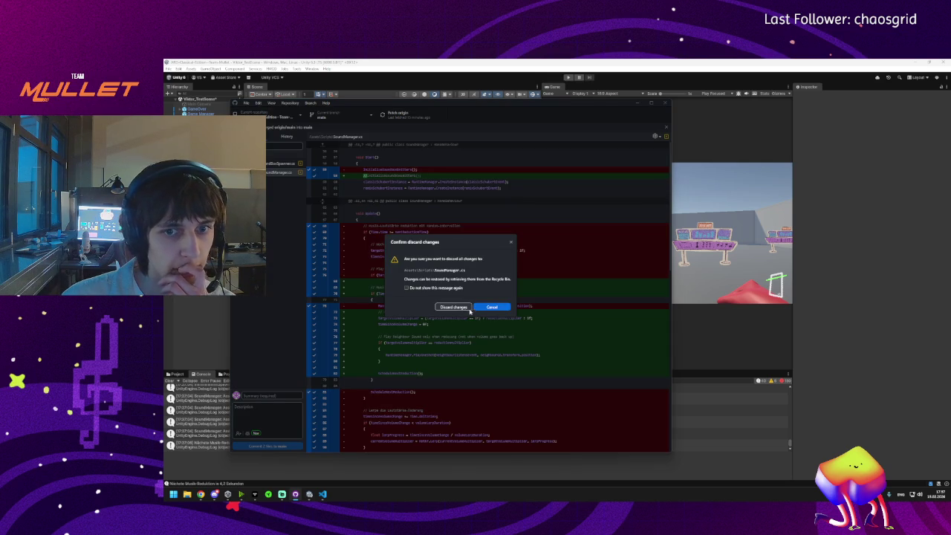
pyautogui.click(459, 308)
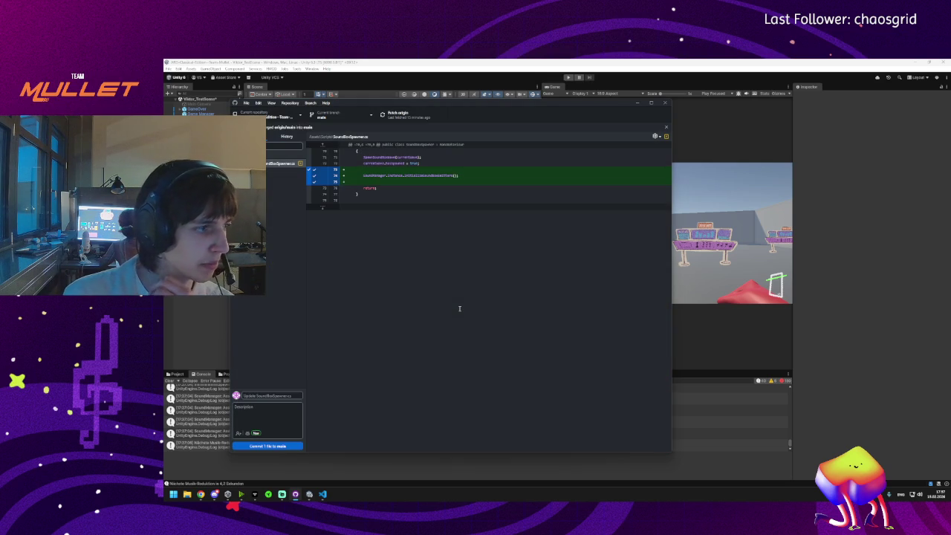
pyautogui.click(322, 494)
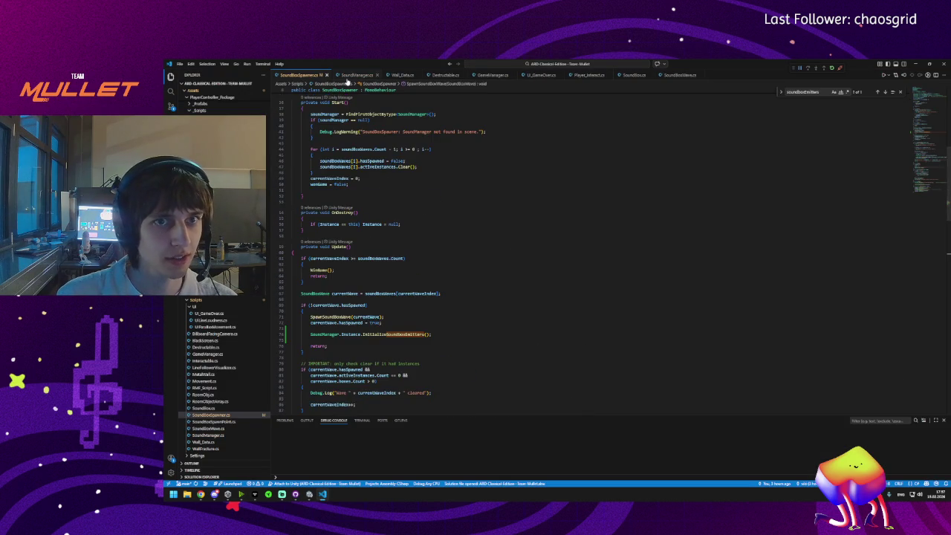
# Step: Comment out the InitializeSoundboxEmitters(); call in SoundManager's Start()
pyautogui.click(349, 76)
pyautogui.scroll(-5, 312, 297)
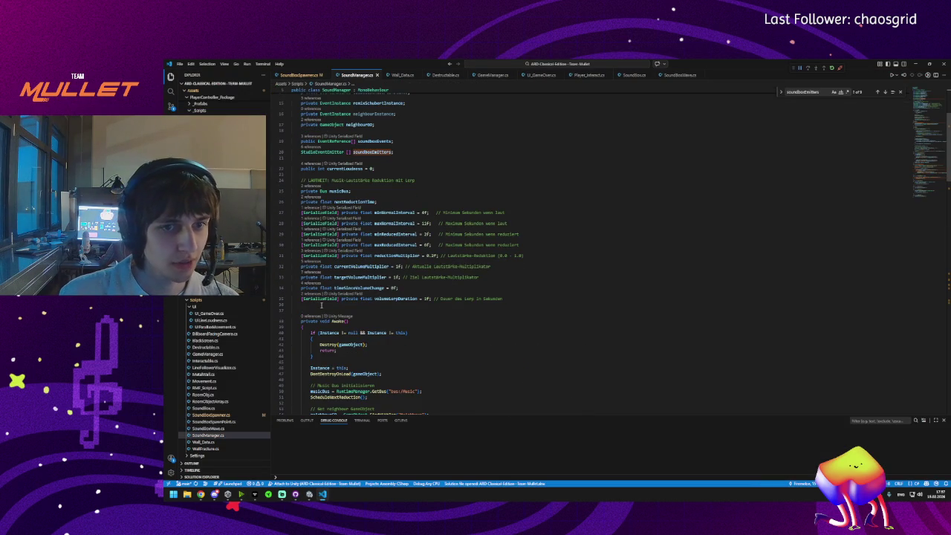
pyautogui.scroll(-3, 332, 259)
pyautogui.scroll(-3, 319, 259)
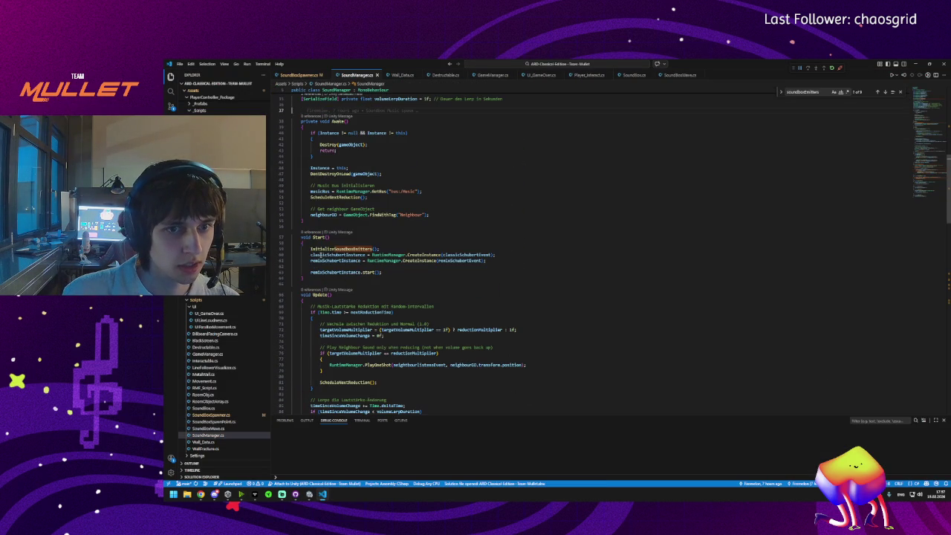
pyautogui.write('//')
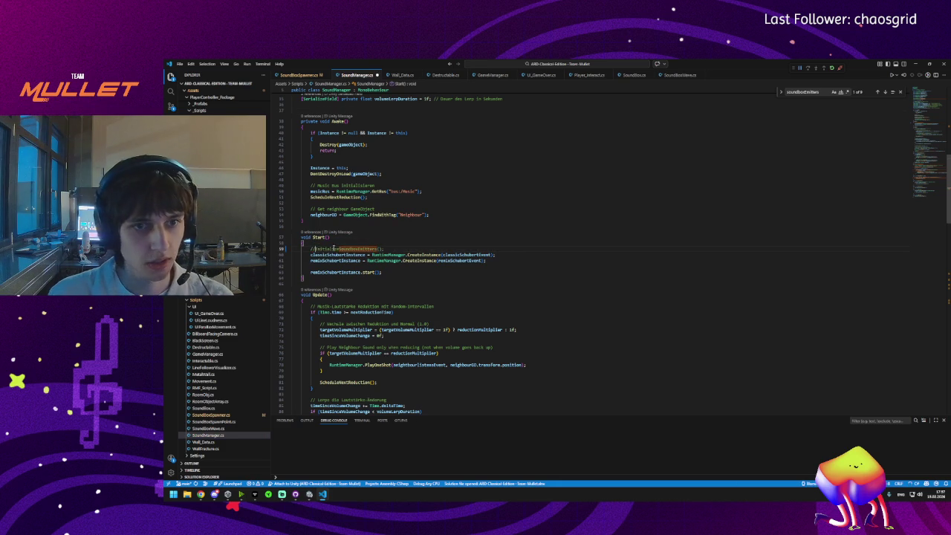
# Step: Try to play in Unity and read the CS0122 compiler error in SoundBoxSpawner.cs
pyautogui.click(309, 494)
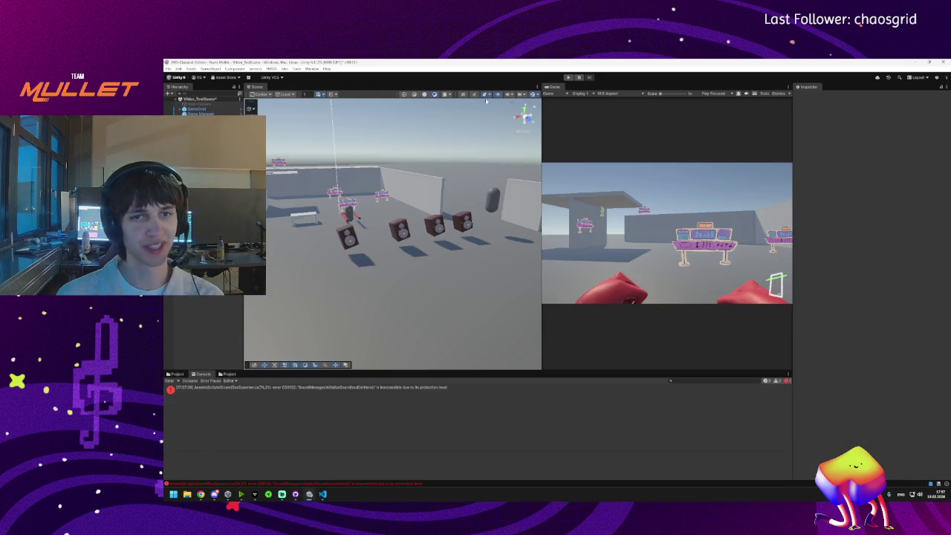
pyautogui.click(567, 77)
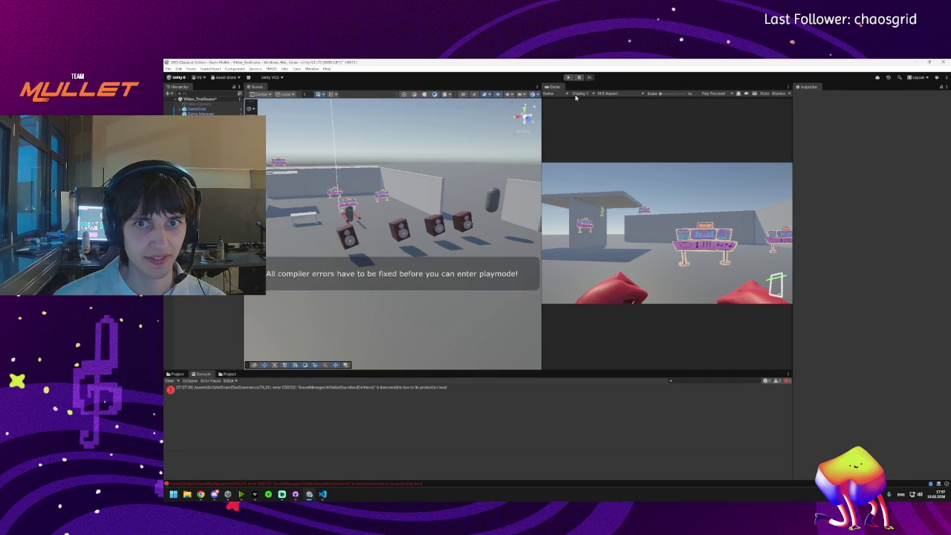
pyautogui.click(277, 388)
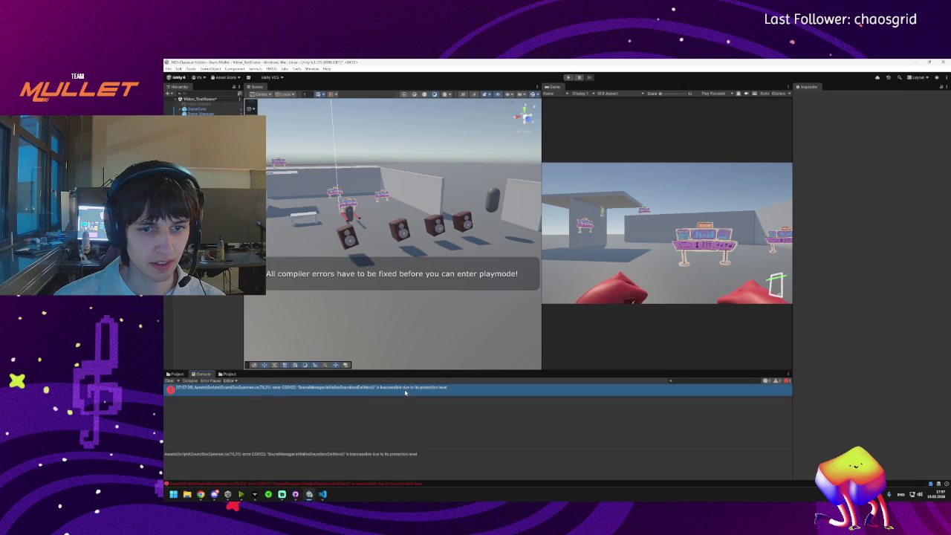
# Step: Make the InitializeSoundboxEmitters declaration in SoundManager.cs public
pyautogui.doubleClick(356, 392)
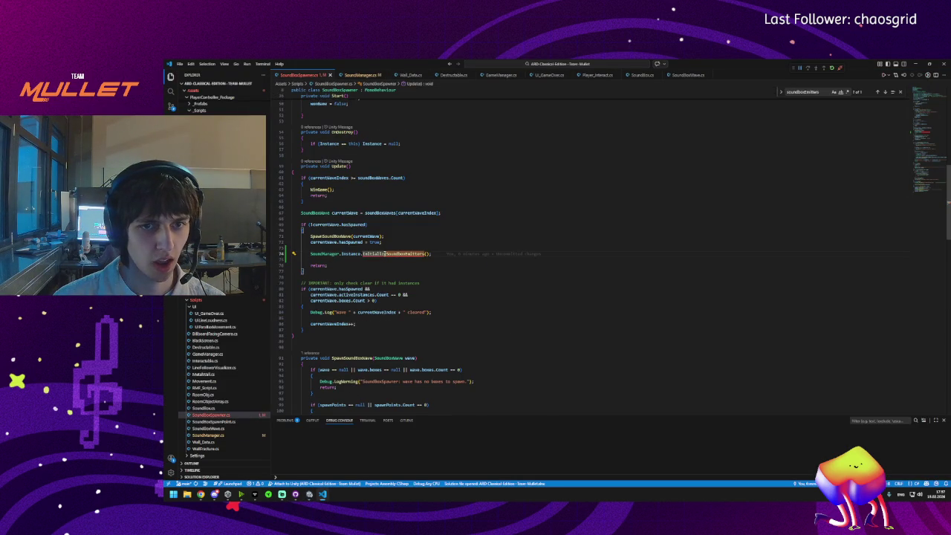
pyautogui.hotkey('ctrl', 'Tab')
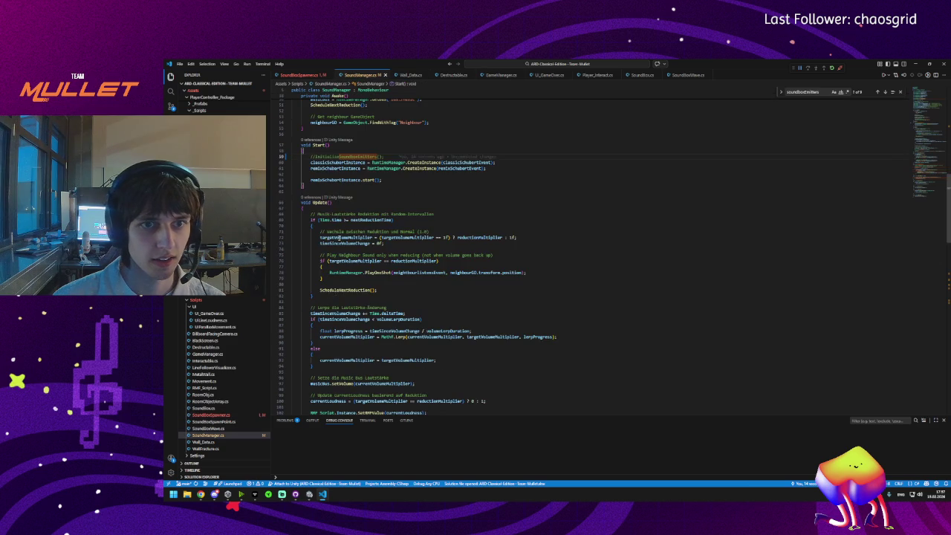
pyautogui.scroll(-10, 329, 261)
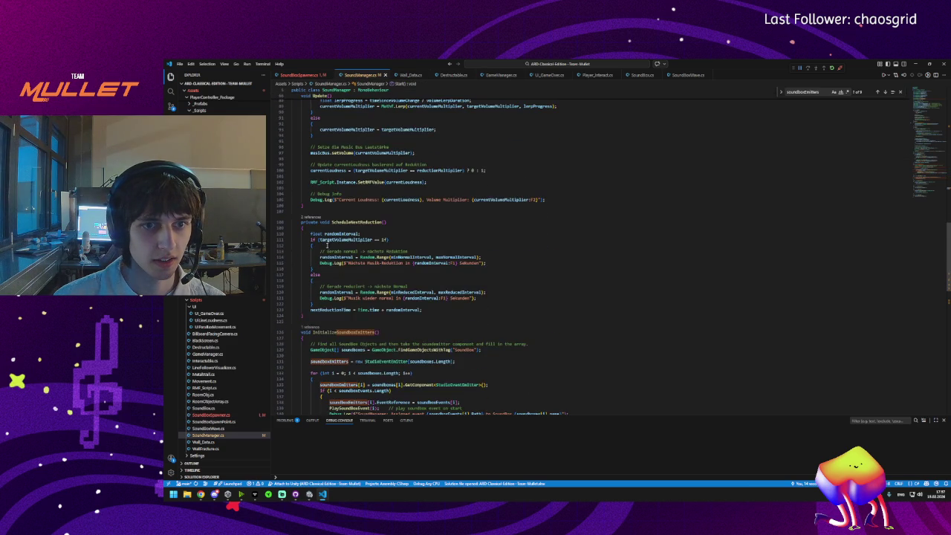
pyautogui.scroll(-2, 329, 243)
pyautogui.click(301, 302)
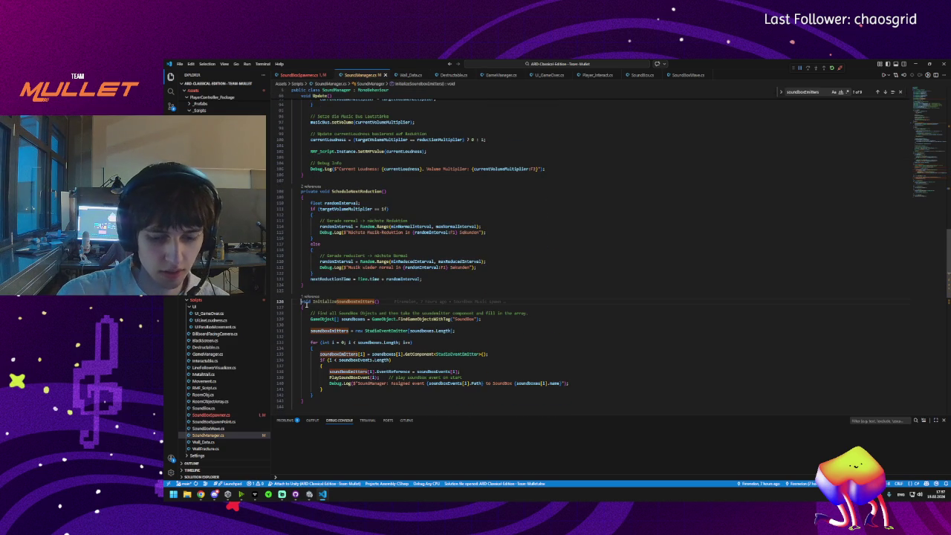
pyautogui.write('pub')
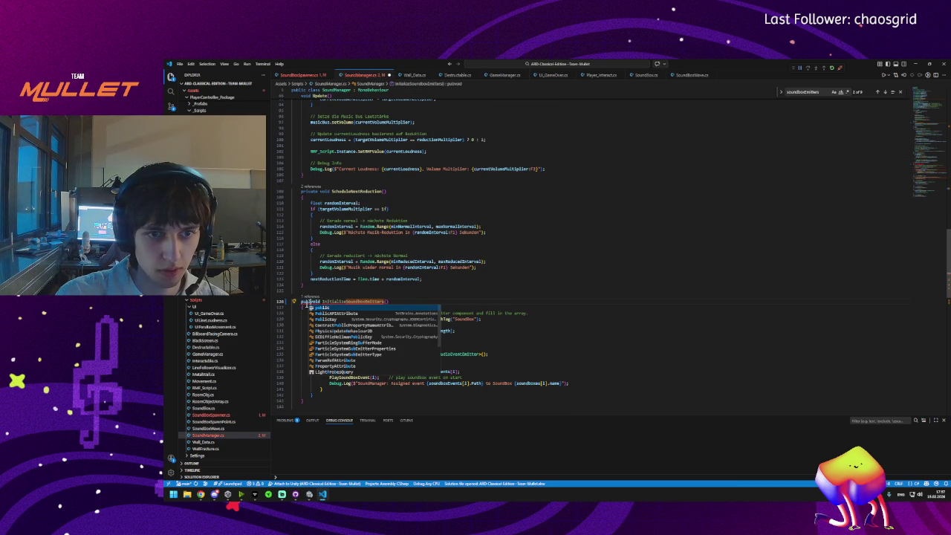
pyautogui.press('Tab')
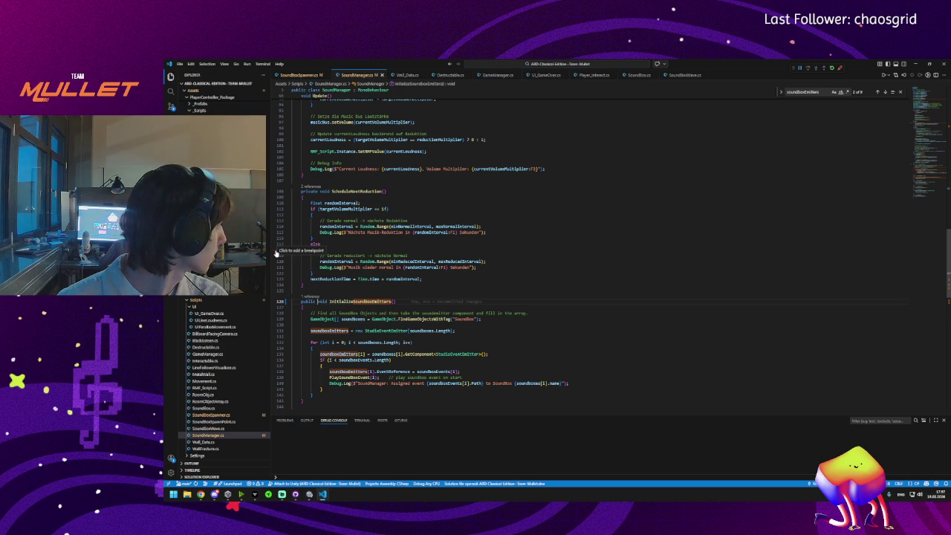
# Step: Check in Unity that the compiler error has cleared
pyautogui.hotkey('alt', 'Tab')
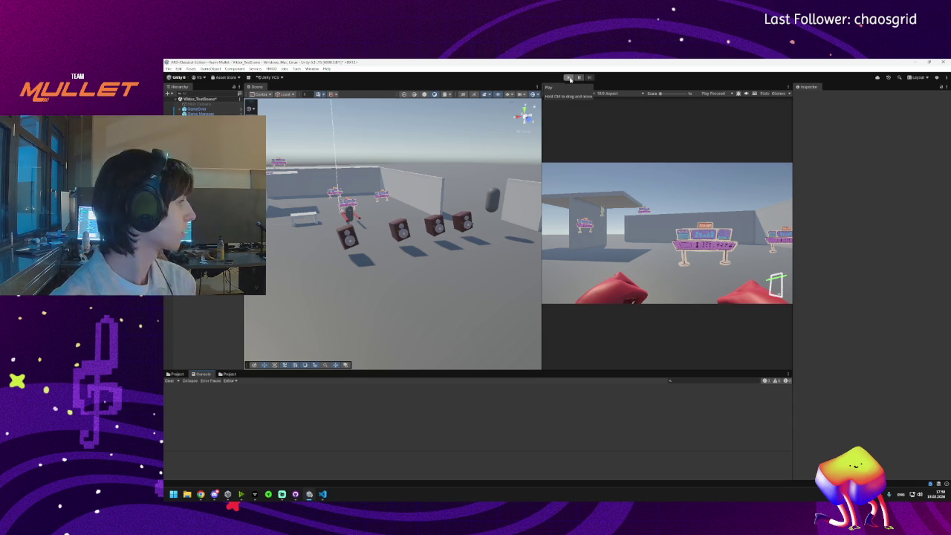
pyautogui.click(319, 496)
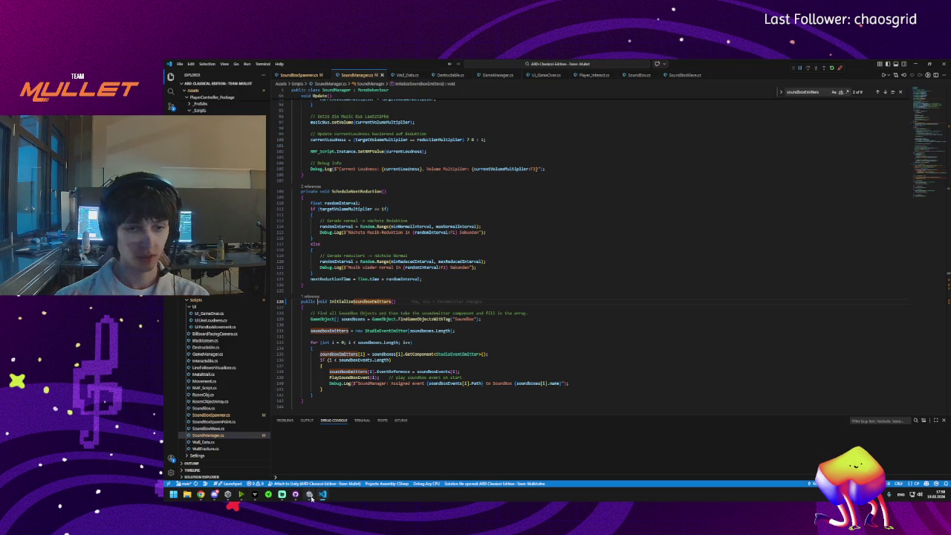
pyautogui.click(311, 497)
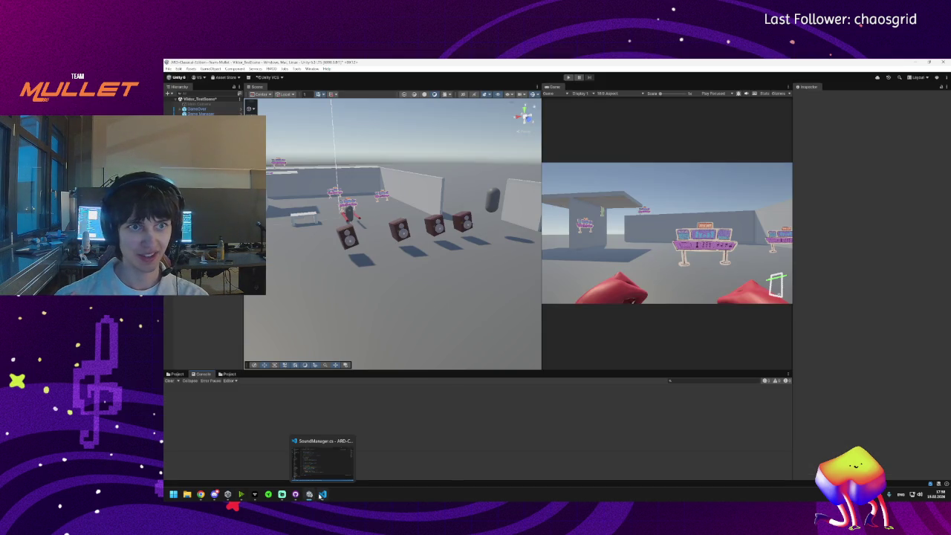
pyautogui.click(295, 494)
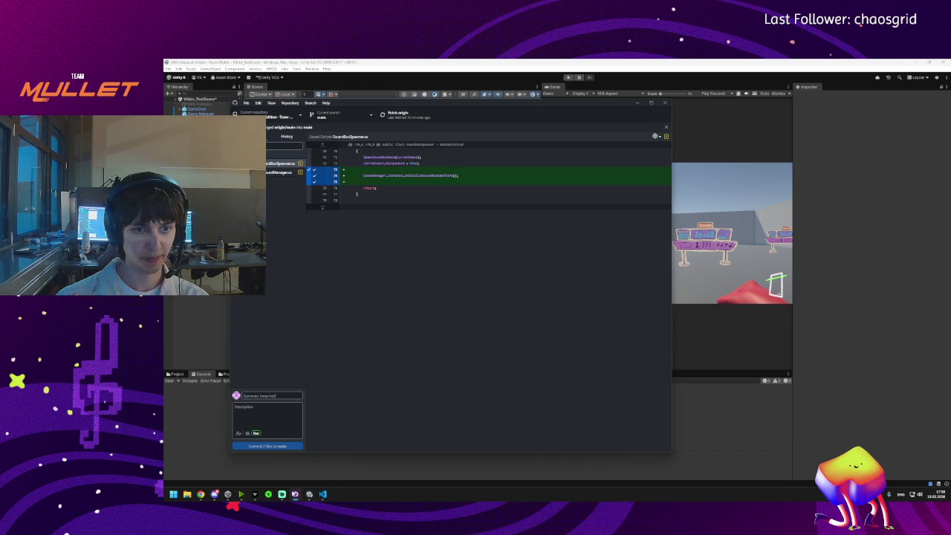
# Step: Review both script diffs and commit them to main with the summary 'Inger compatible'
pyautogui.press('Down')
pyautogui.press('Up')
pyautogui.press('Down')
pyautogui.write('In')
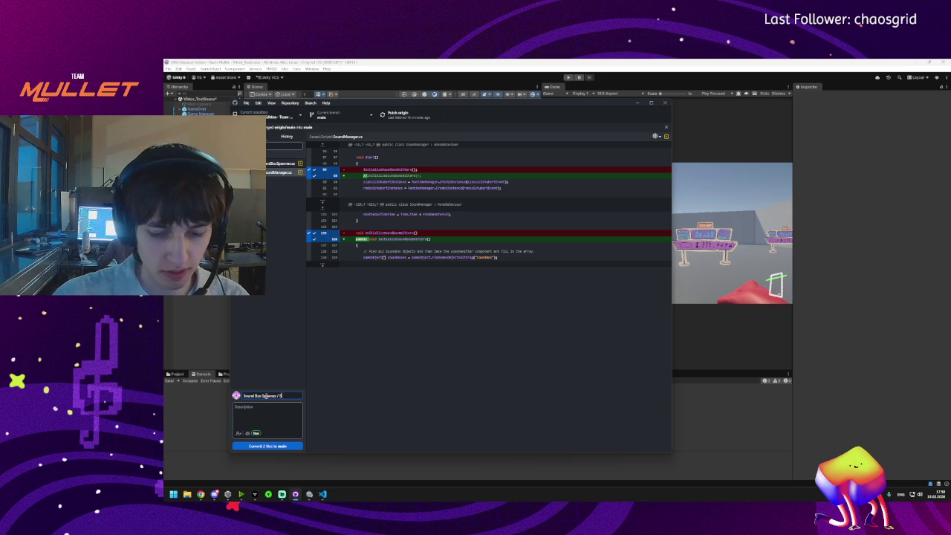
pyautogui.write('ger compatible')
pyautogui.click(268, 444)
# Step: Push to origin, fetch and pull the newer remote commits, and review the history
pyautogui.click(439, 117)
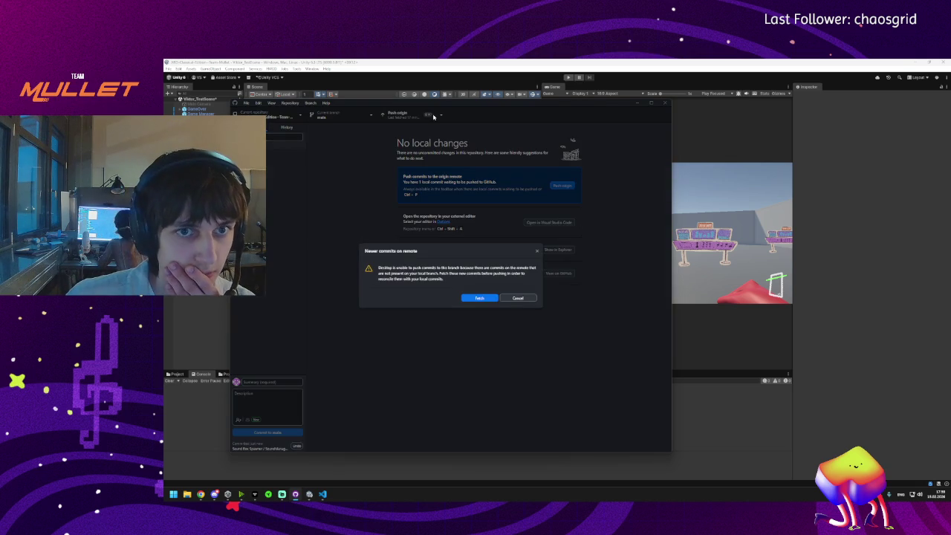
pyautogui.press('Return')
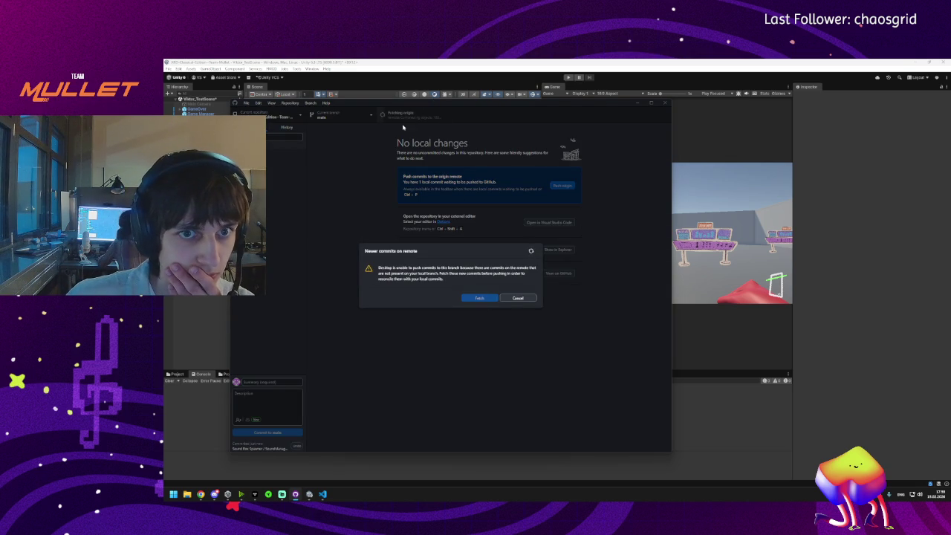
pyautogui.click(416, 119)
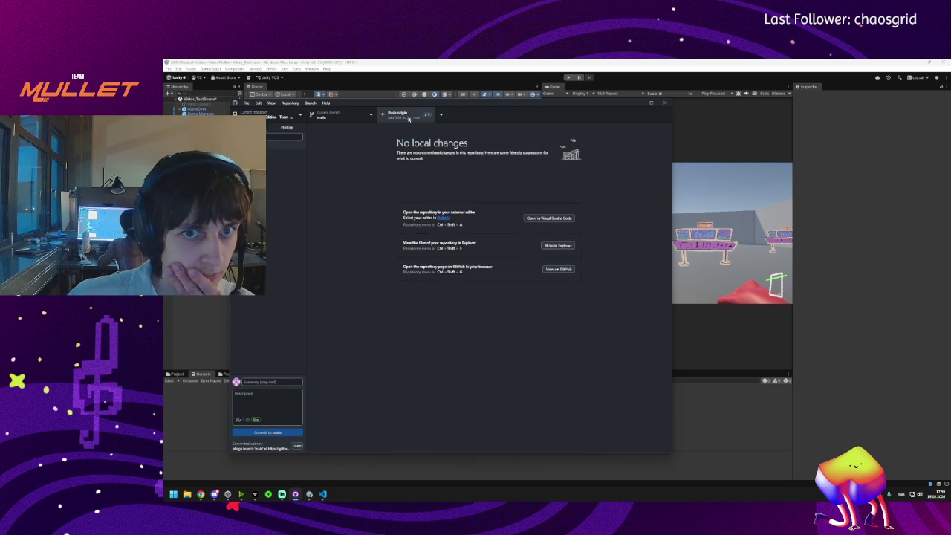
pyautogui.click(282, 127)
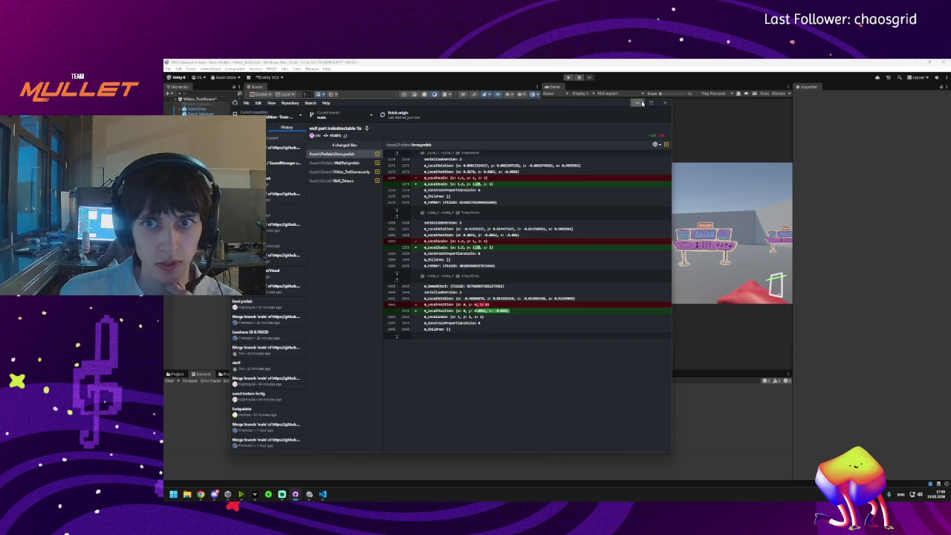
pyautogui.click(642, 103)
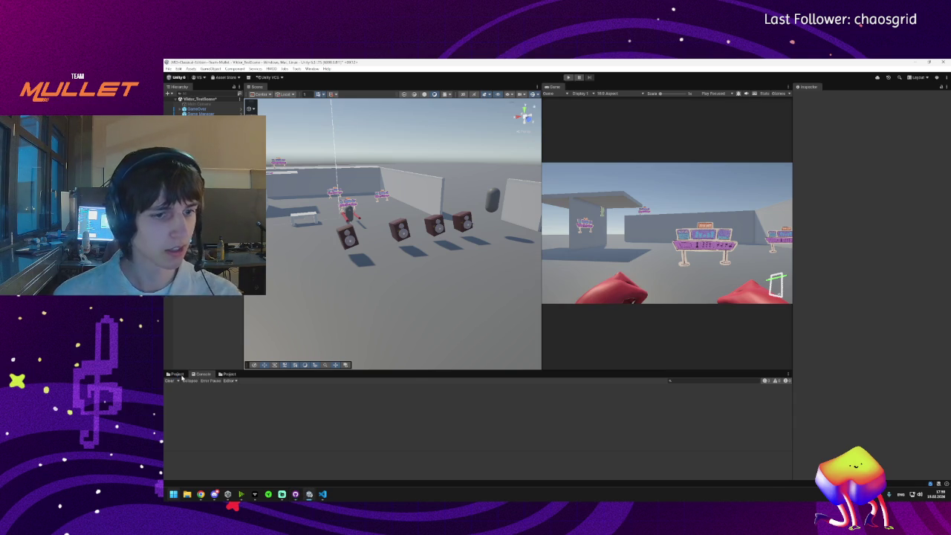
# Step: Open the Arena_Whiteboxing scene from the Scenes folder without saving the test scene
pyautogui.click(179, 374)
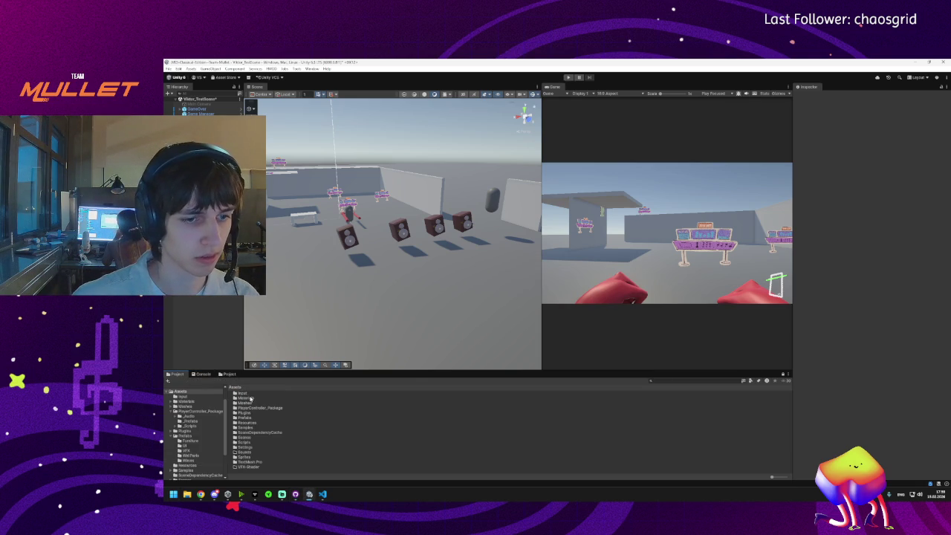
pyautogui.doubleClick(251, 437)
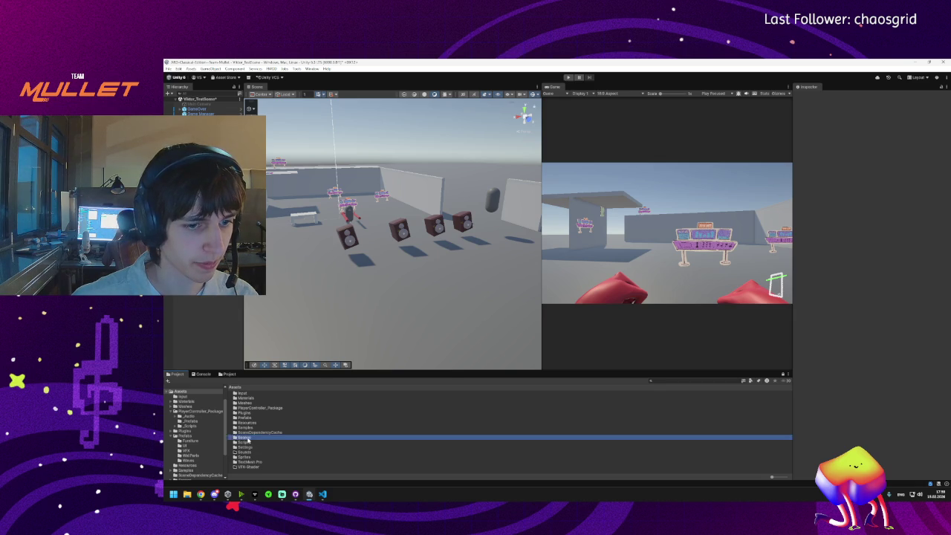
pyautogui.doubleClick(253, 398)
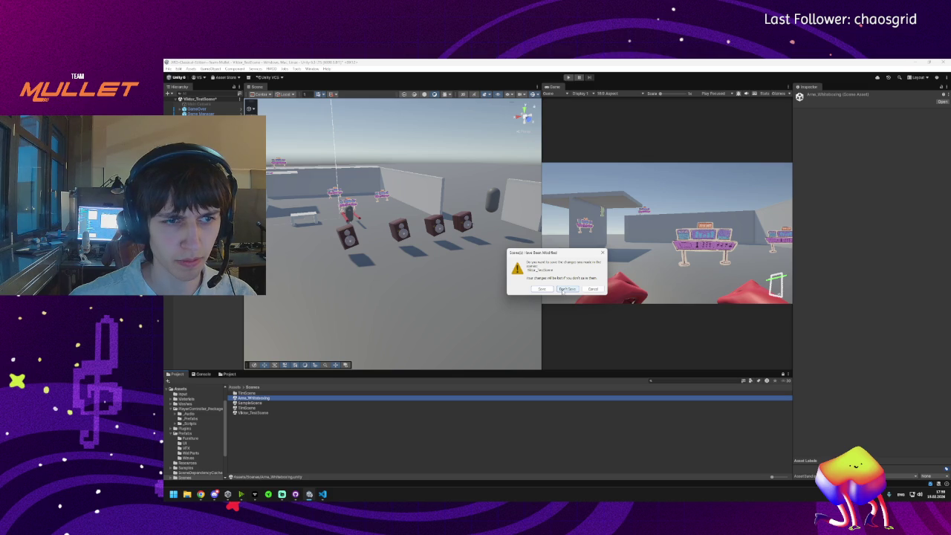
pyautogui.click(562, 291)
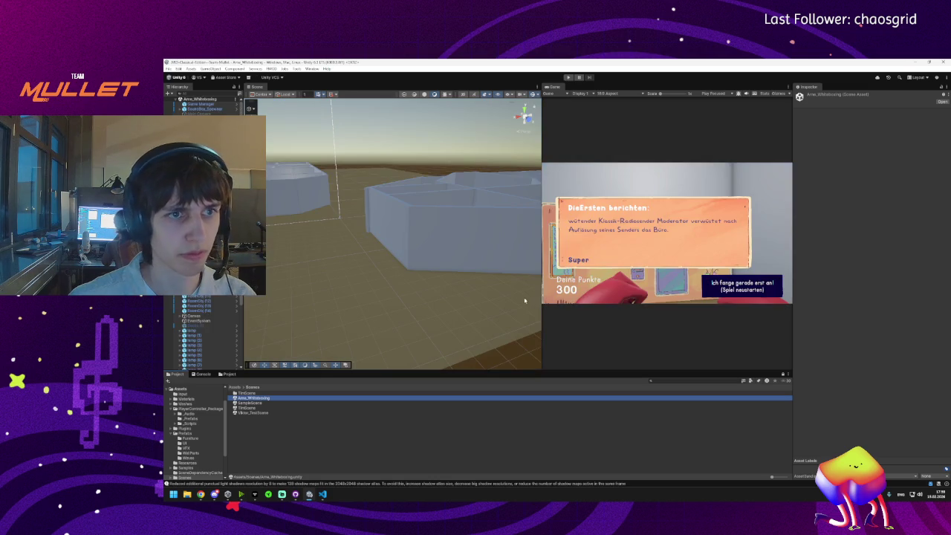
# Step: Enable the Decke ceiling object and start Play mode
pyautogui.moveTo(413, 268)
pyautogui.mouseDown()
pyautogui.moveTo(454, 248)
pyautogui.moveTo(364, 266)
pyautogui.moveTo(395, 272)
pyautogui.moveTo(334, 253)
pyautogui.mouseUp()
pyautogui.click(335, 253)
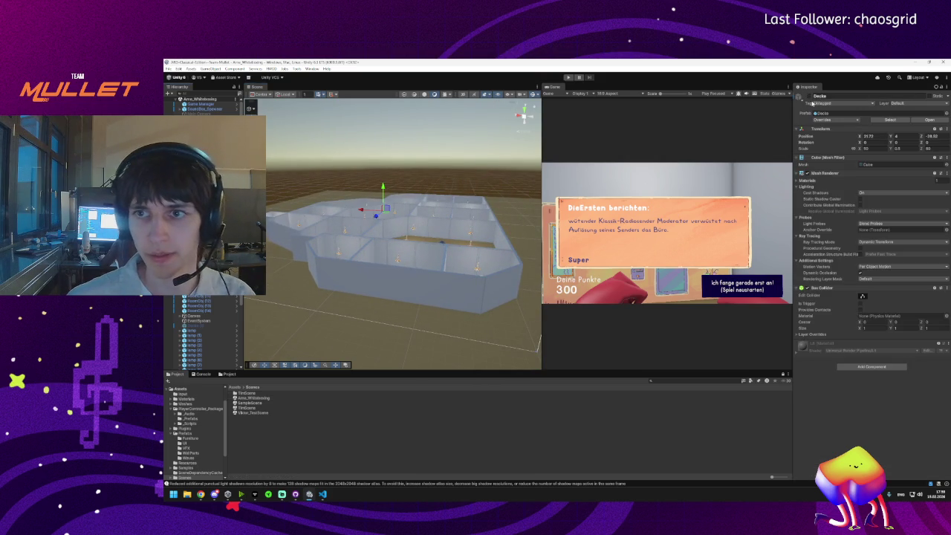
pyautogui.click(800, 96)
pyautogui.moveTo(369, 203); pyautogui.dragTo(362, 169)
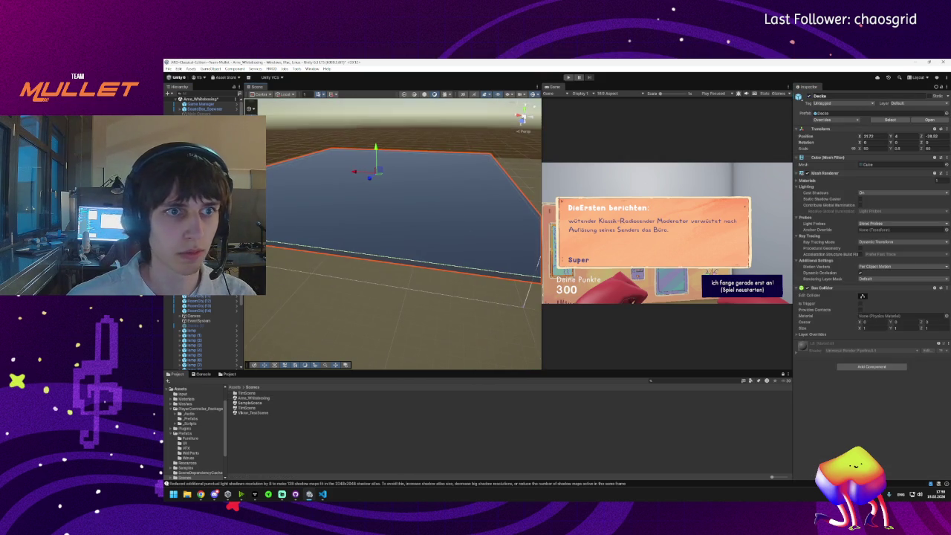
pyautogui.click(569, 77)
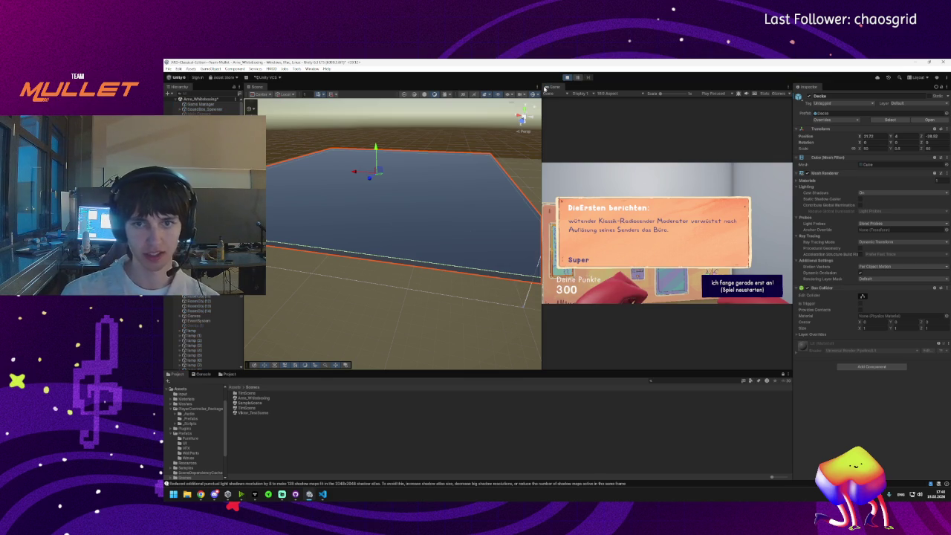
# Step: Maximize the Game view, walk past the portrait wall and green door into the lamp room, then stop play
pyautogui.doubleClick(551, 87)
pyautogui.click(511, 148)
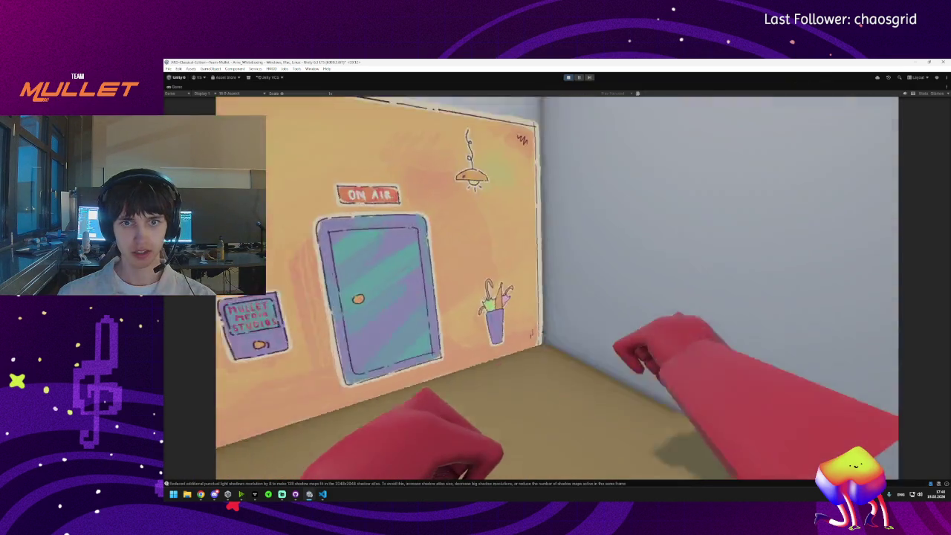
pyautogui.press('w')
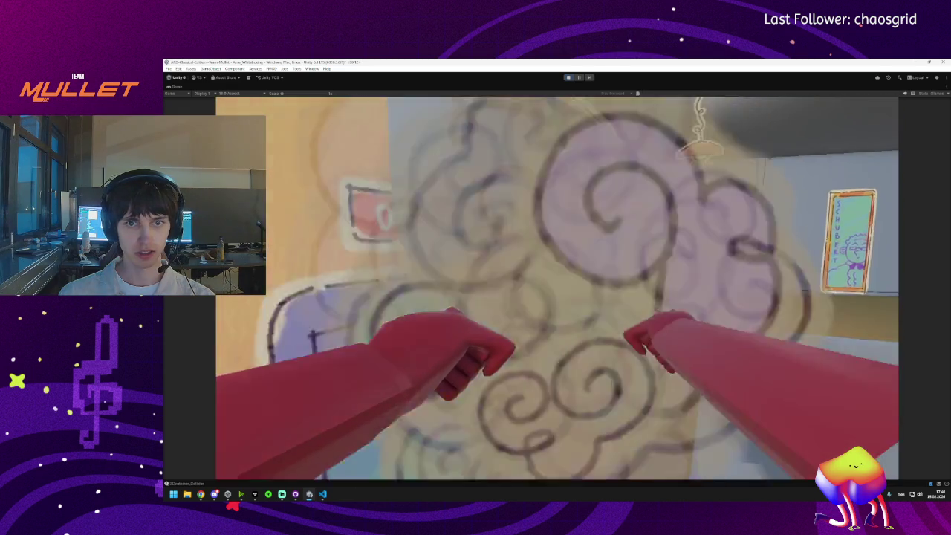
pyautogui.press('w')
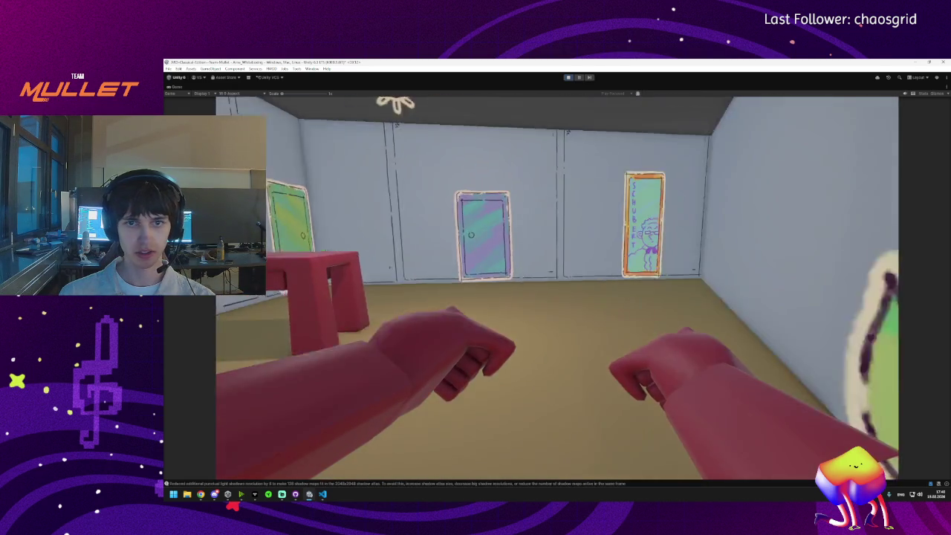
pyautogui.press('w')
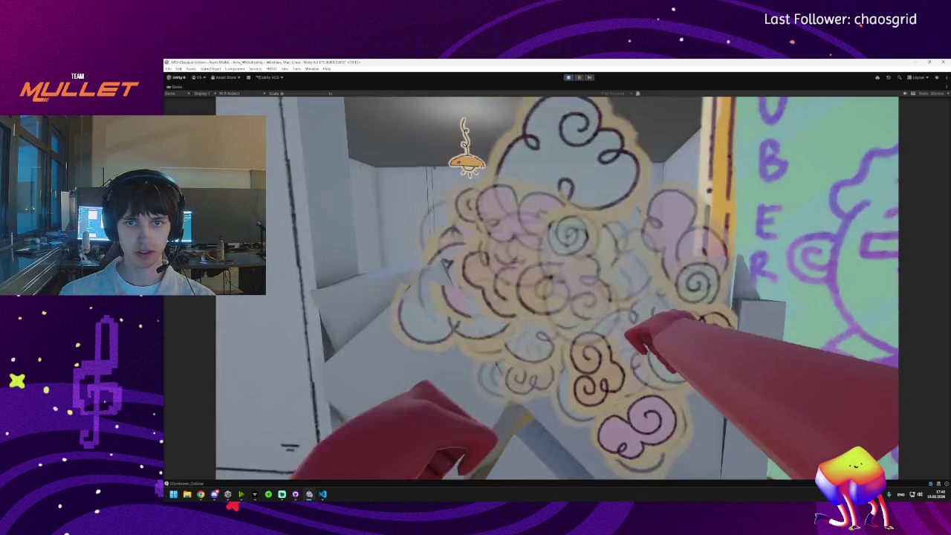
pyautogui.press('w')
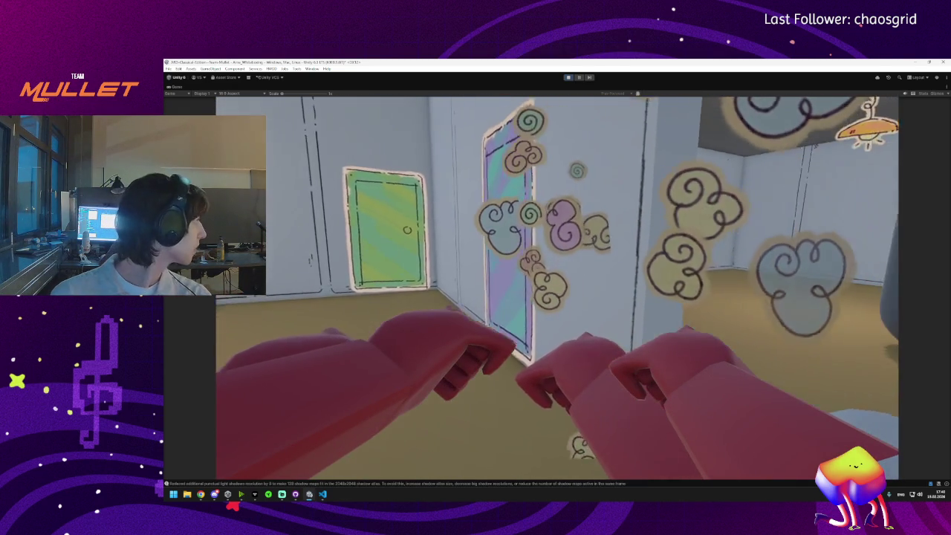
pyautogui.press('w')
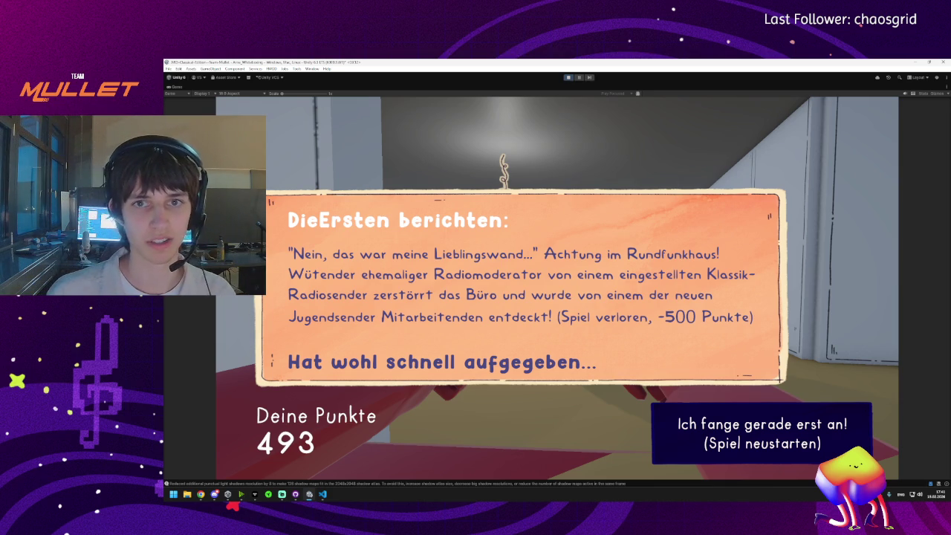
pyautogui.press('super')
pyautogui.click(566, 78)
# Step: Restart the game in a maximized view, walk past the green door and smash a white wall
pyautogui.click(566, 78)
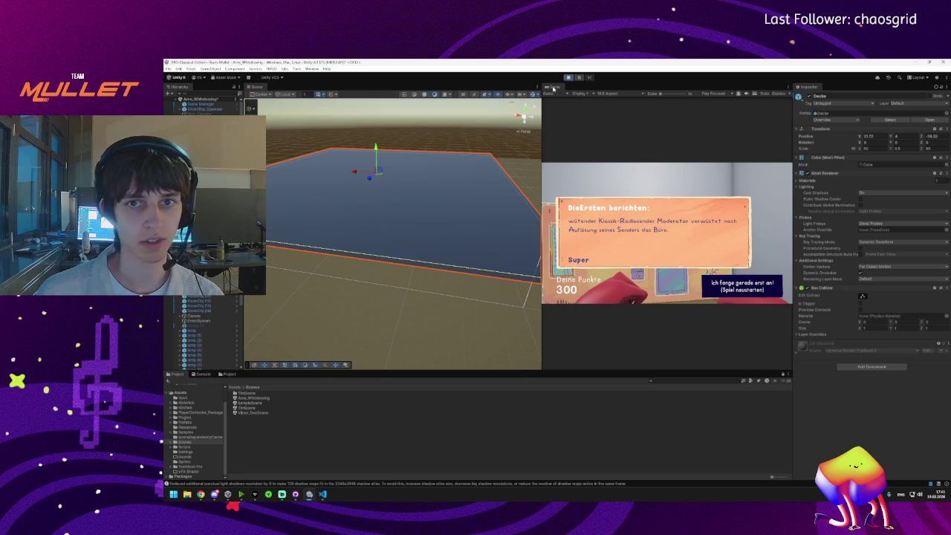
pyautogui.doubleClick(550, 87)
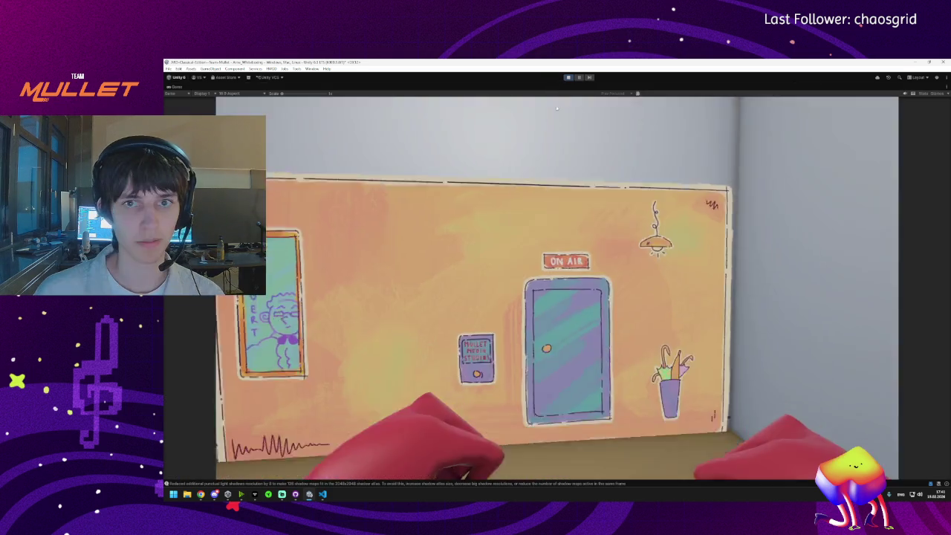
pyautogui.press('w')
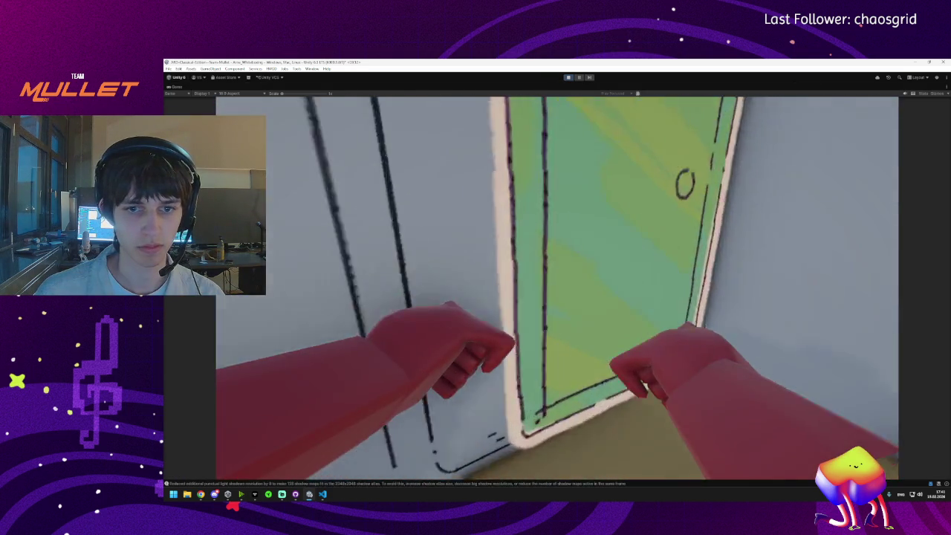
pyautogui.moveTo(558, 289)
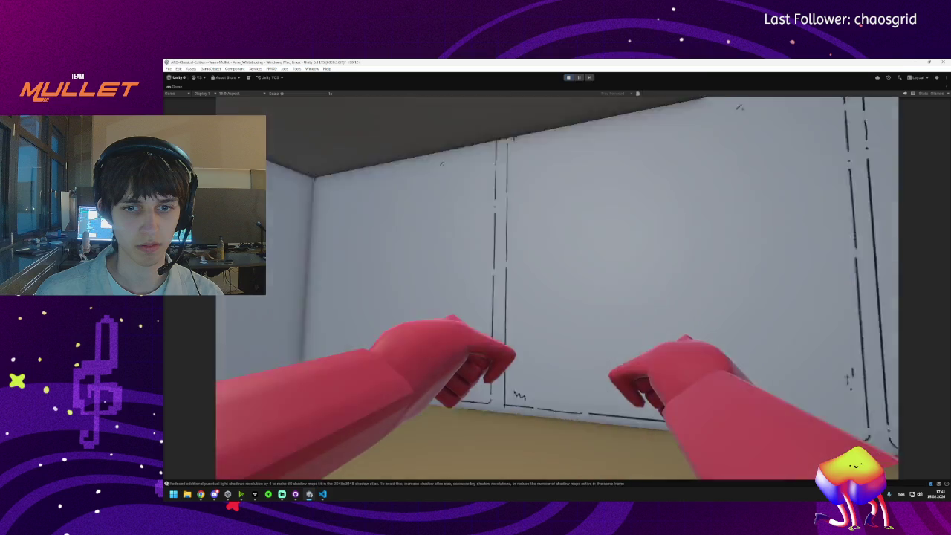
pyautogui.press('w')
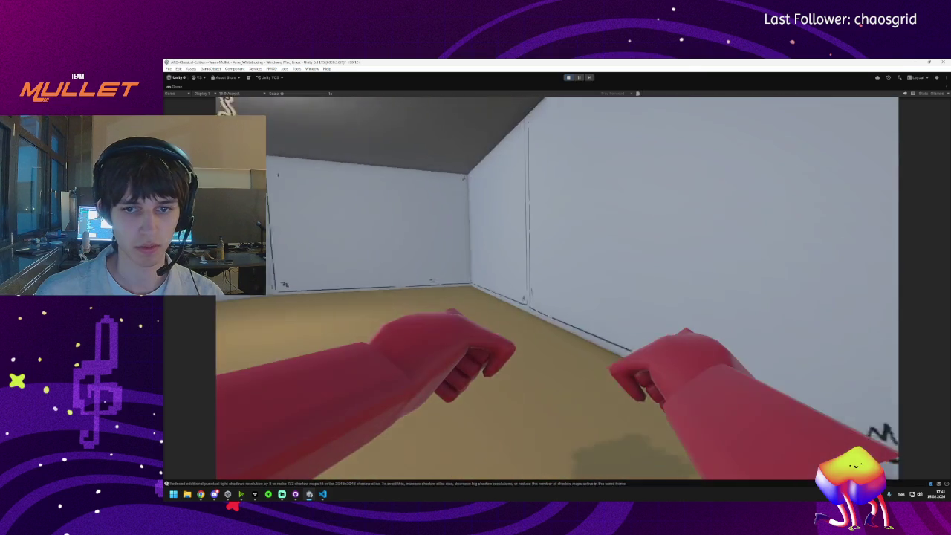
pyautogui.click(557, 290)
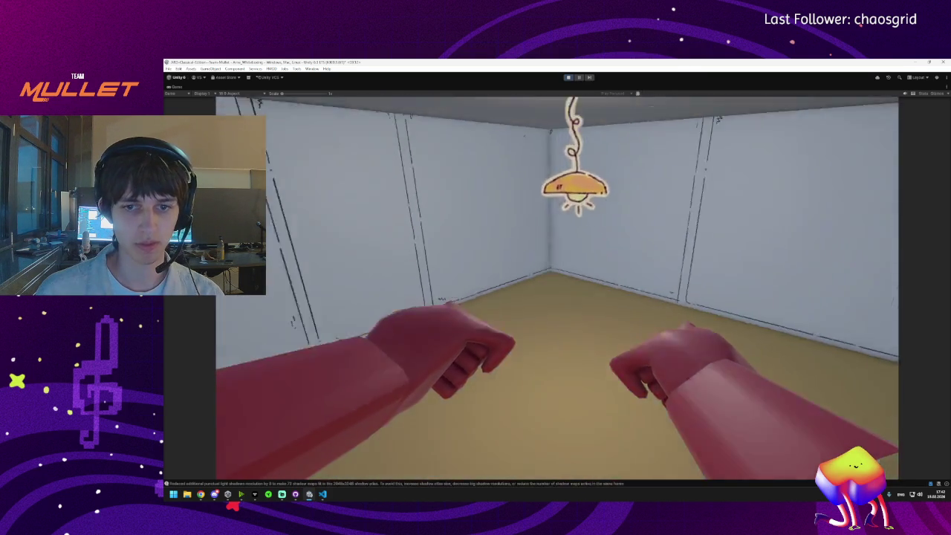
# Step: Punch to set off a cloud burst, walk down the corridor, then stop play
pyautogui.moveTo(557, 289)
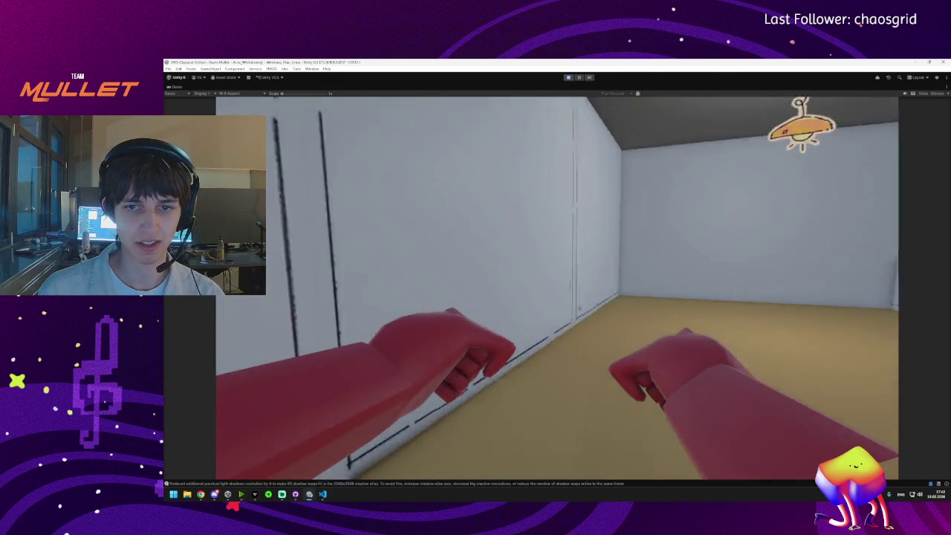
pyautogui.click(557, 290)
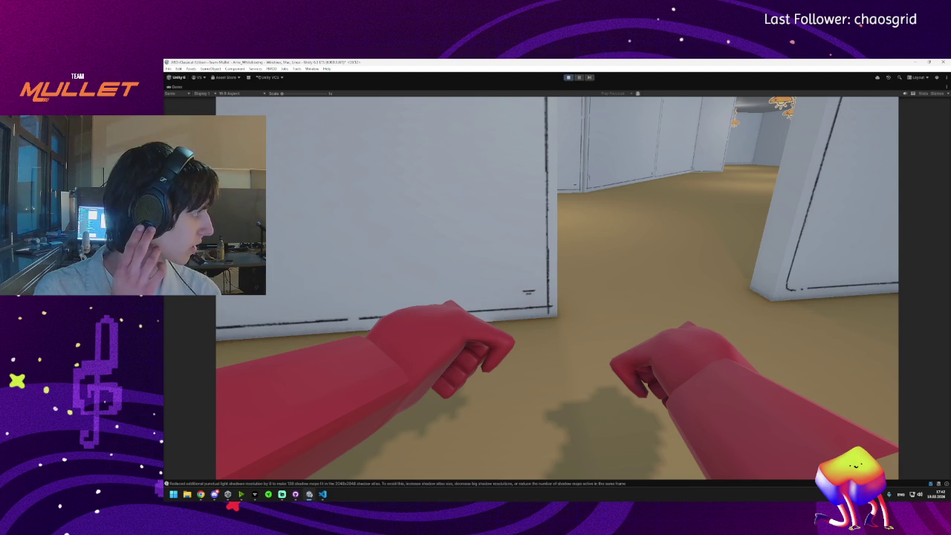
pyautogui.press('w')
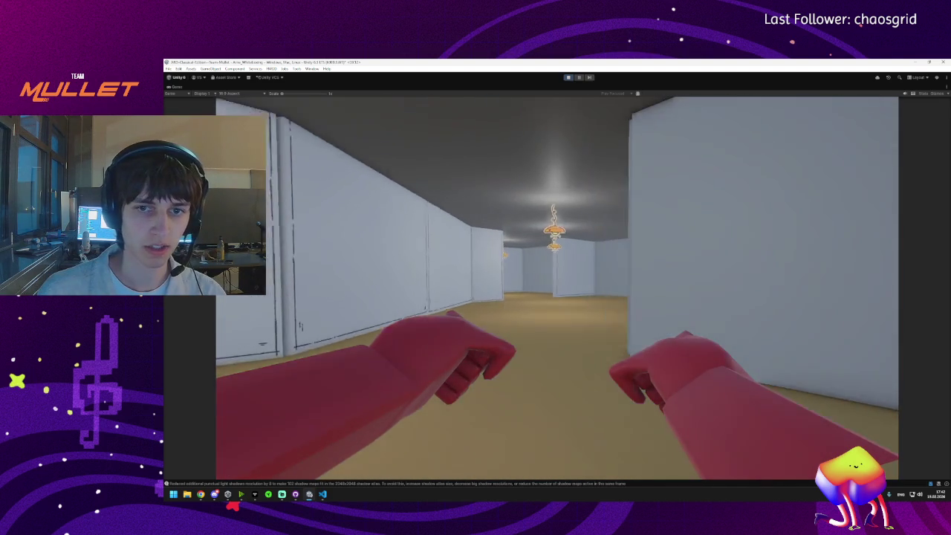
pyautogui.press('w')
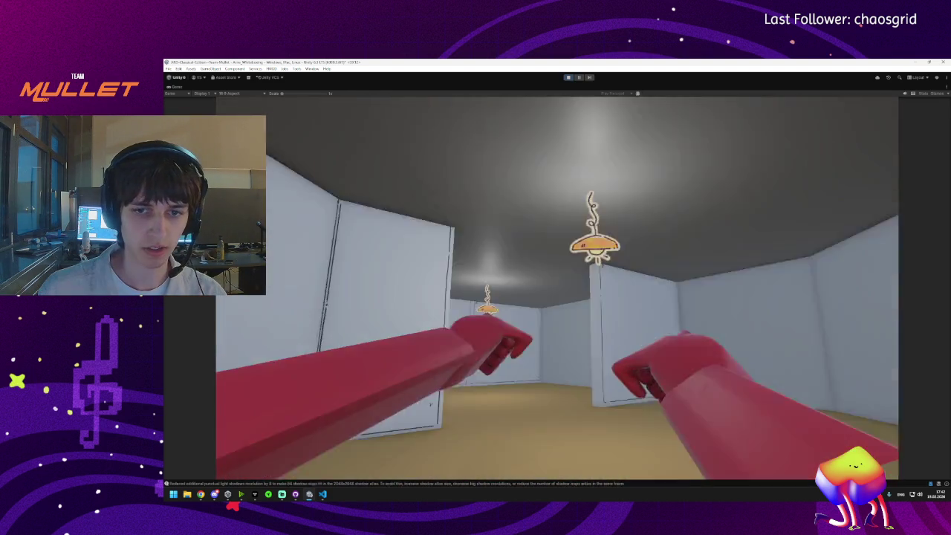
pyautogui.press('super')
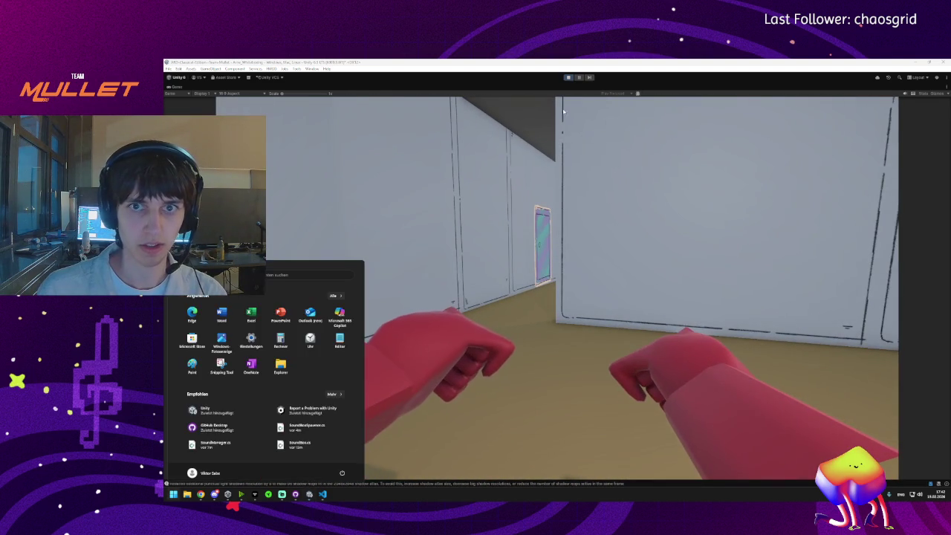
pyautogui.click(568, 78)
pyautogui.click(569, 78)
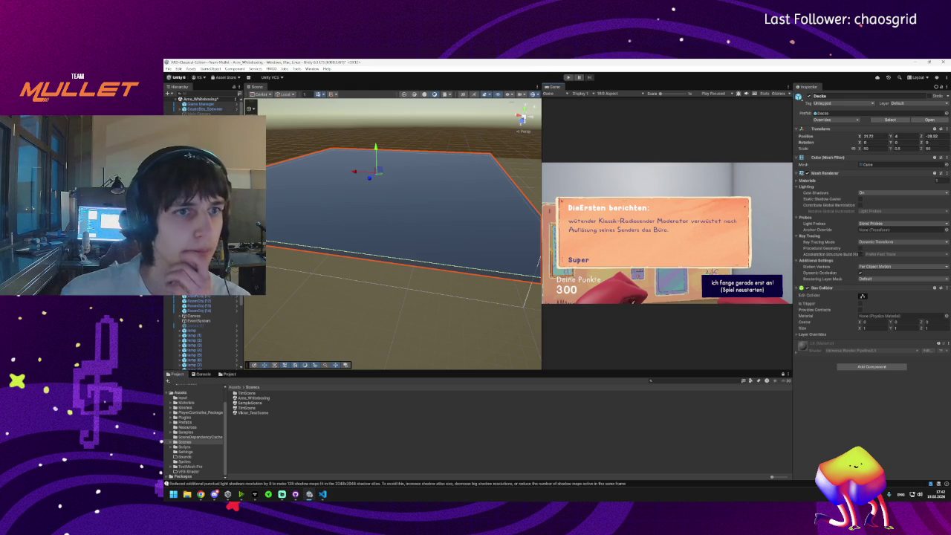
# Step: Inspect SoundBox_Spawner, the Boden floor and LoliInStuhlen in the Hierarchy, then browse to the Assets root
pyautogui.click(202, 109)
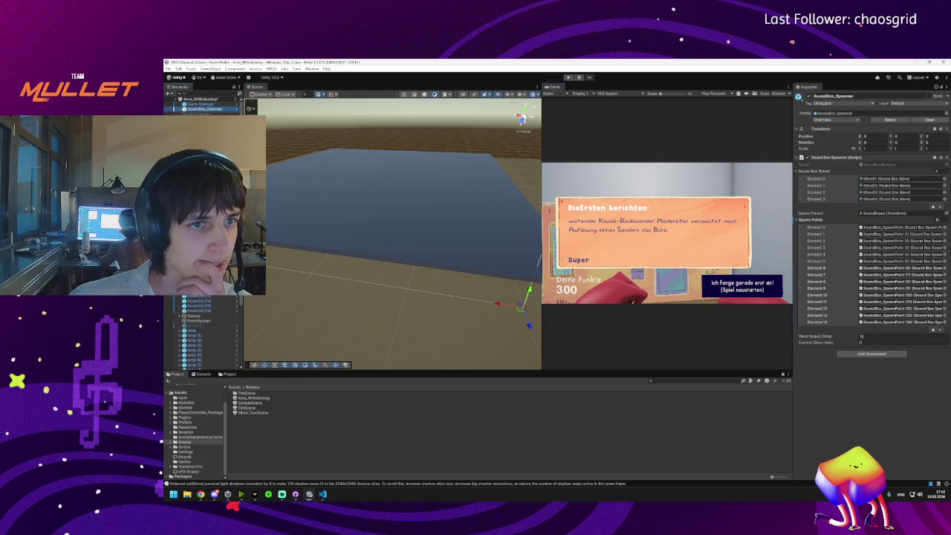
pyautogui.click(407, 216)
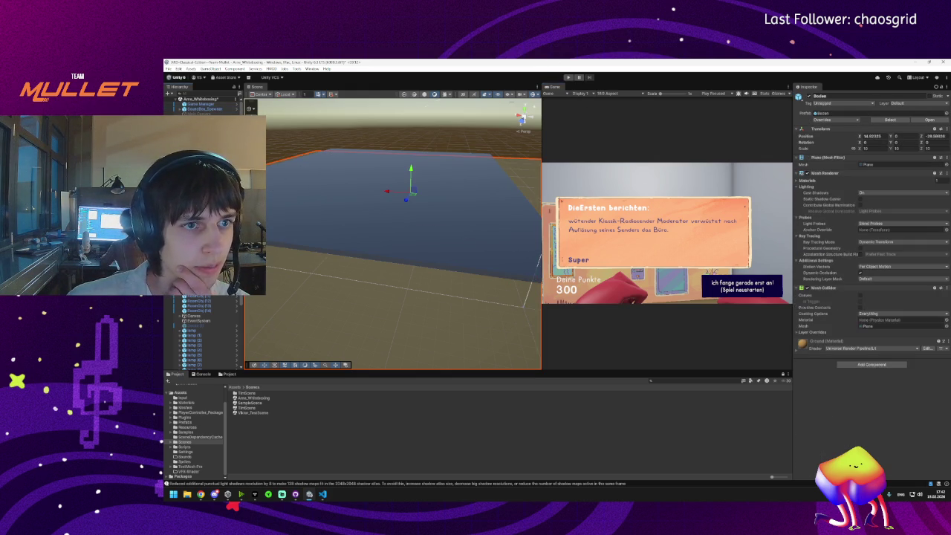
pyautogui.click(349, 319)
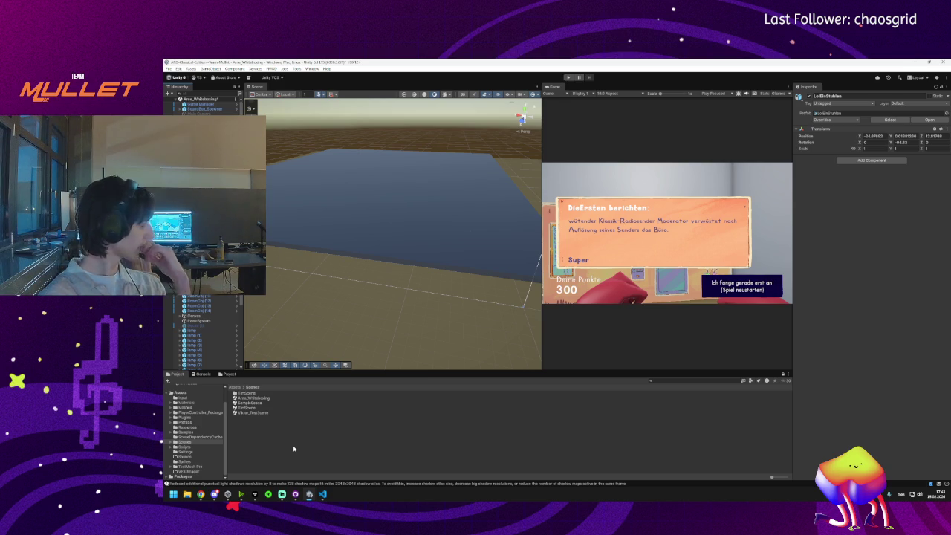
pyautogui.click(232, 110)
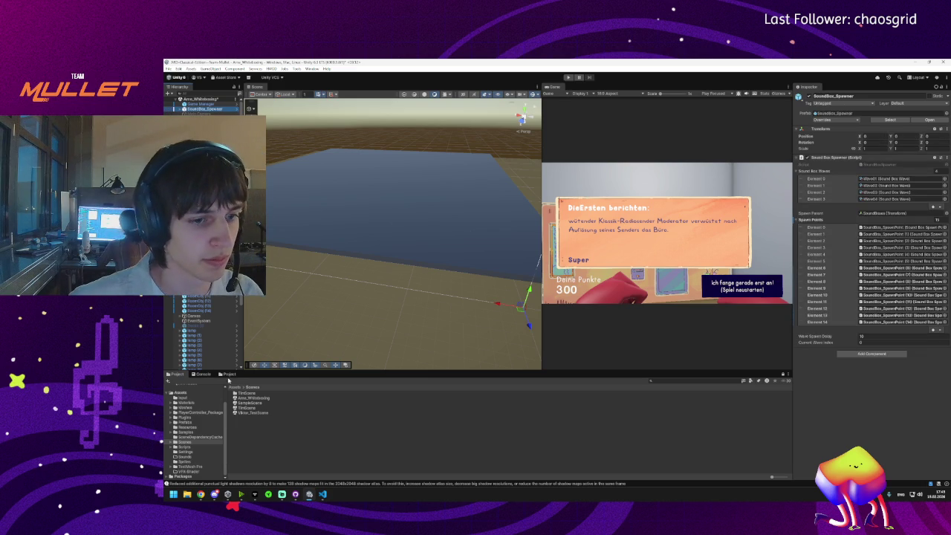
pyautogui.click(235, 387)
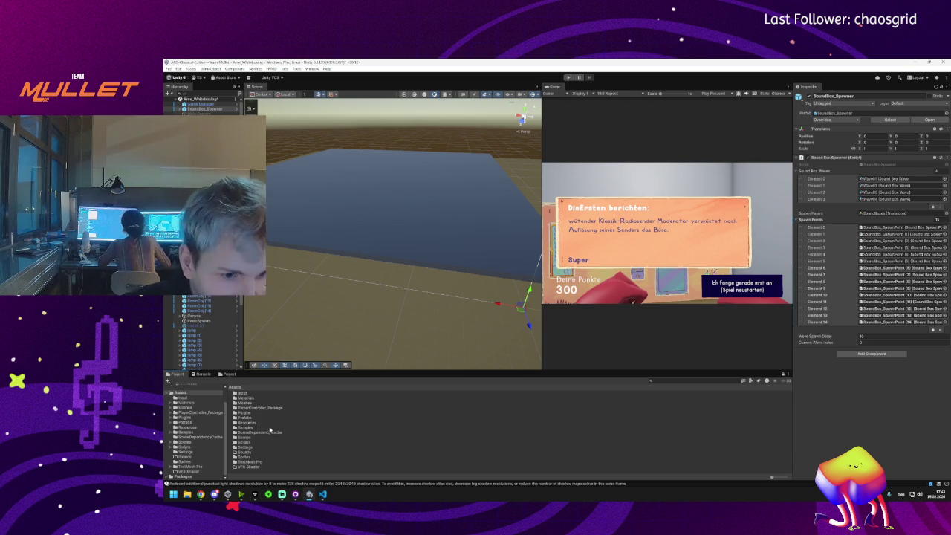
# Step: Open the Assets > Prefabs folder and inspect the SoundManager object's settings
pyautogui.click(246, 457)
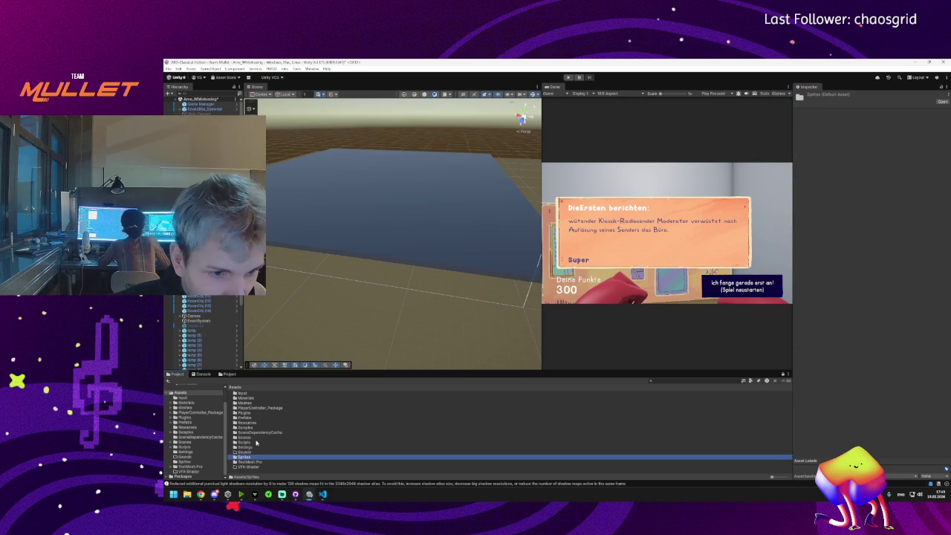
pyautogui.click(251, 419)
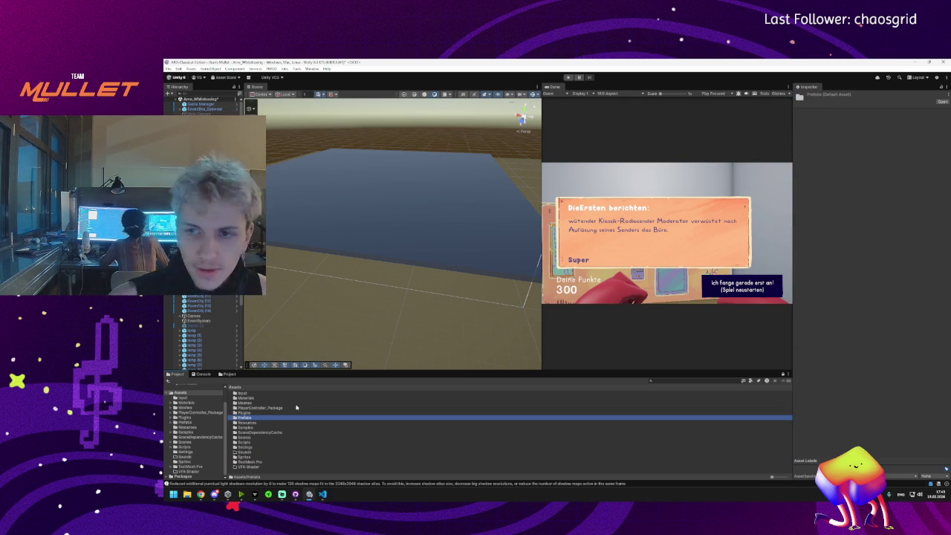
pyautogui.doubleClick(244, 420)
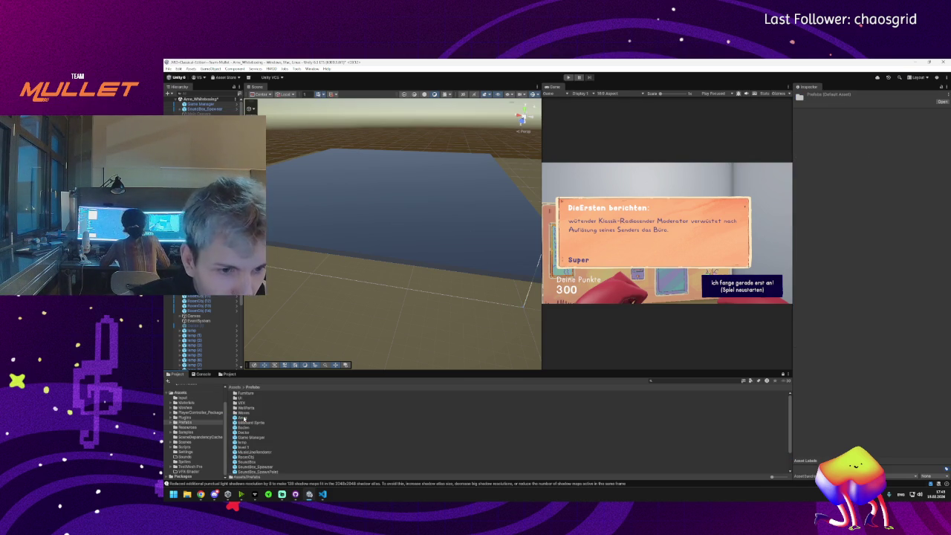
pyautogui.scroll(-2, 273, 426)
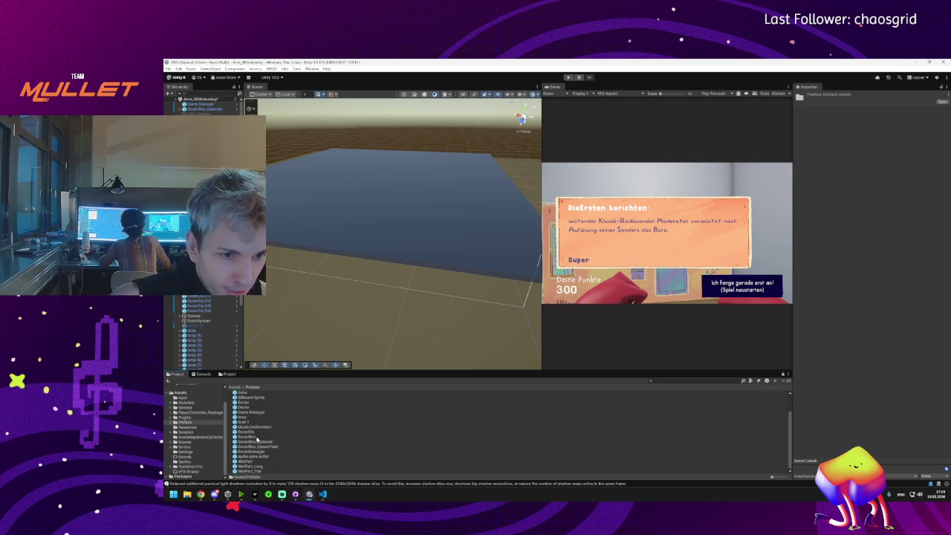
pyautogui.scroll(2, 257, 440)
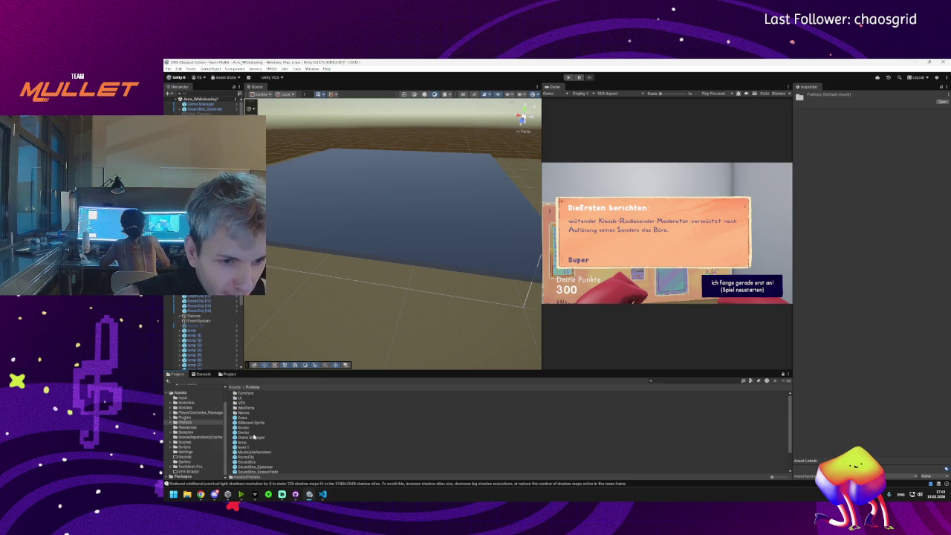
pyautogui.scroll(-2, 254, 437)
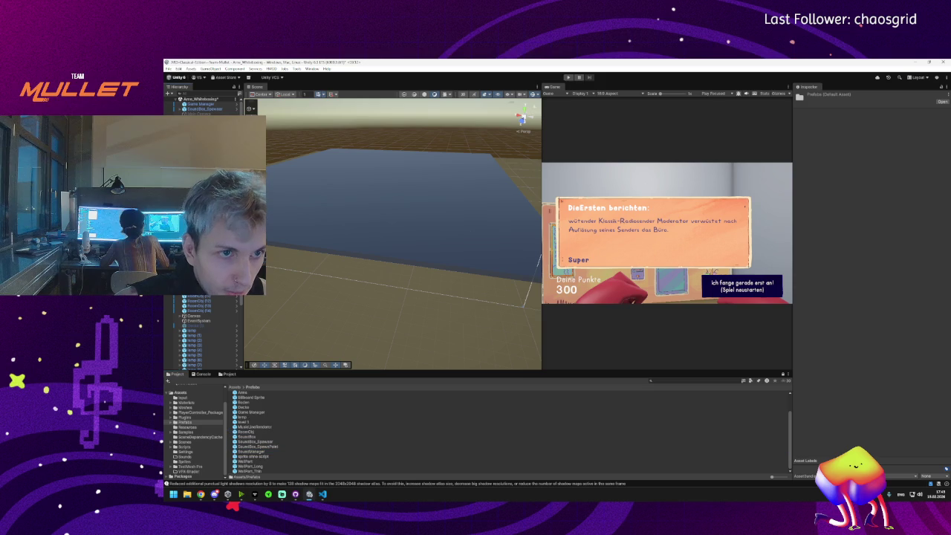
pyautogui.click(211, 108)
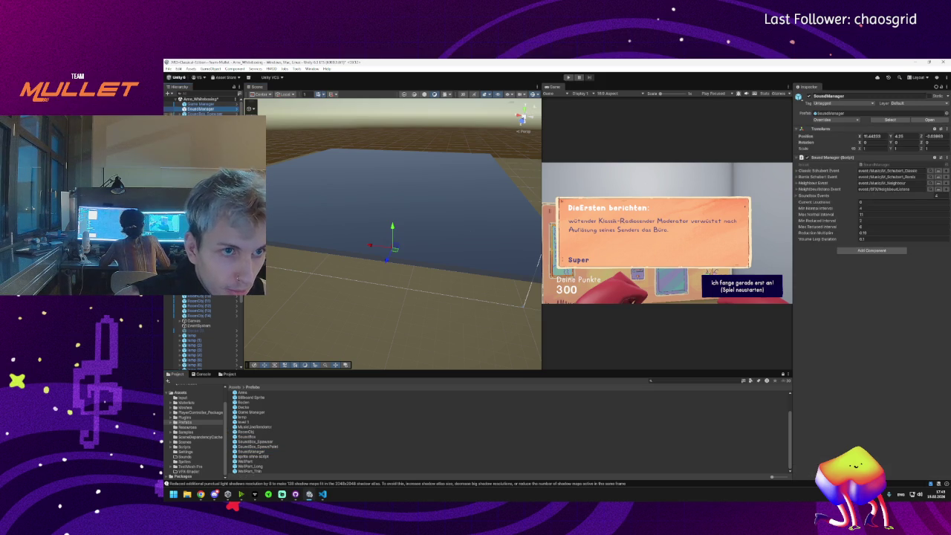
pyautogui.scroll(2, 252, 416)
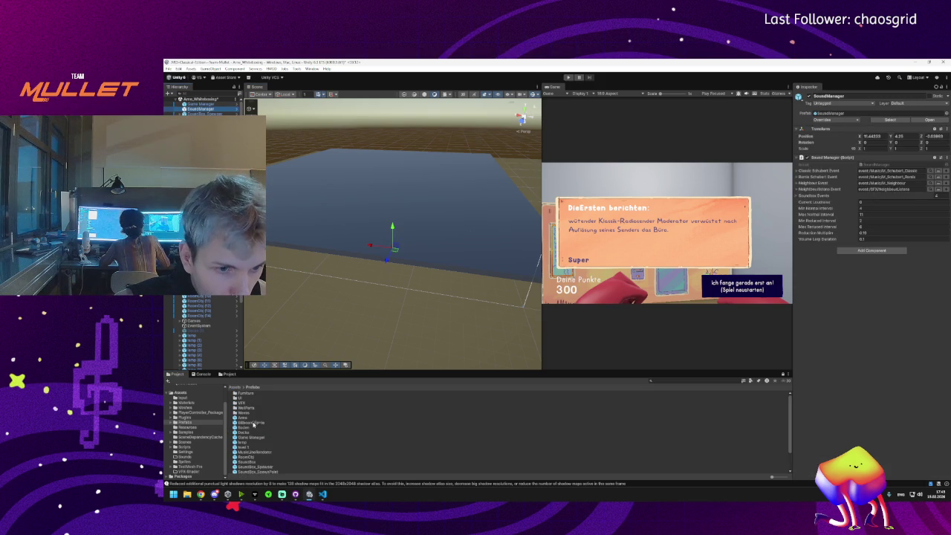
# Step: Drag the UI prefab from the Prefabs > UI folder into the Hierarchy
pyautogui.click(252, 399)
pyautogui.doubleClick(252, 399)
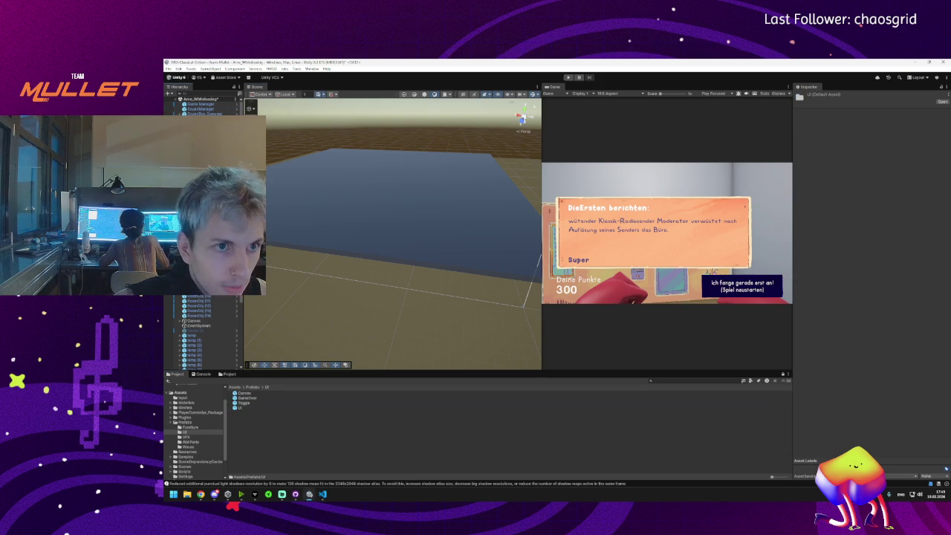
pyautogui.moveTo(240, 407); pyautogui.dragTo(197, 113)
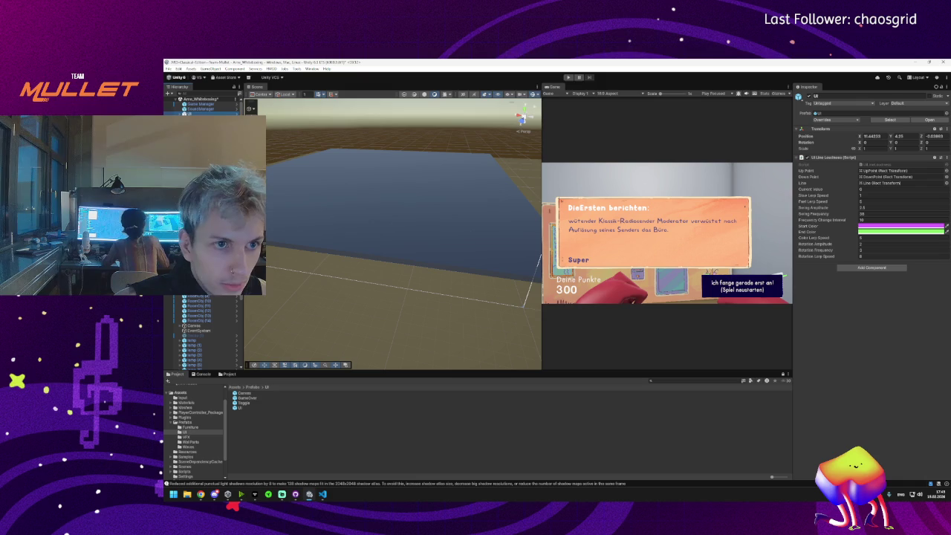
pyautogui.click(252, 388)
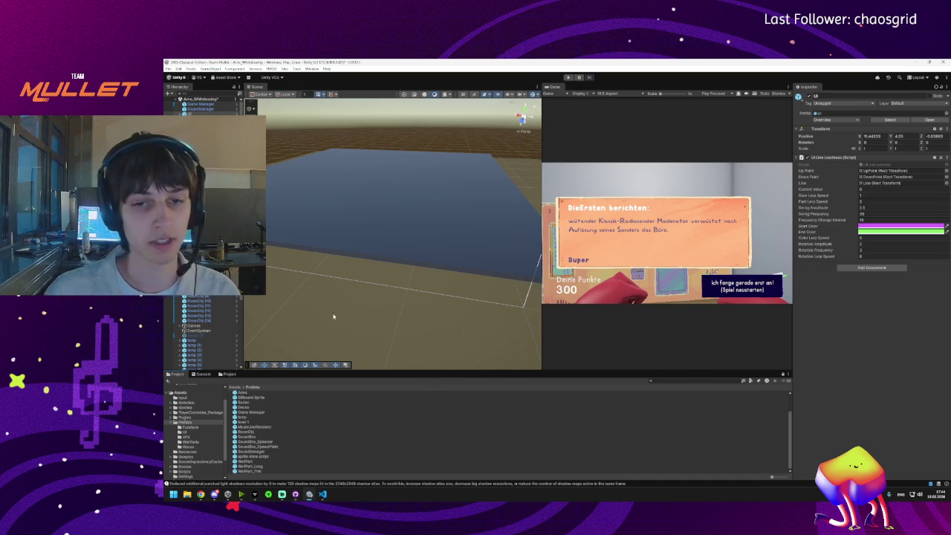
pyautogui.click(322, 495)
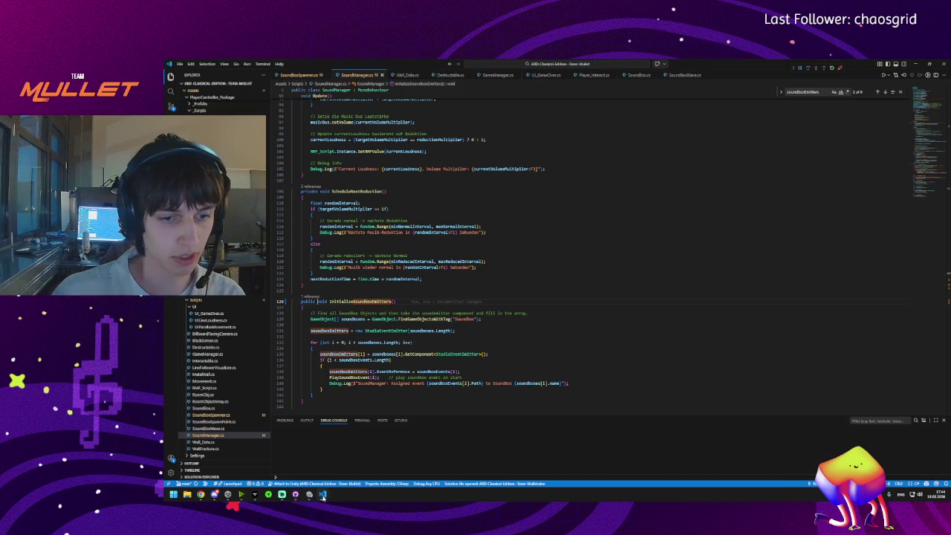
pyautogui.click(323, 494)
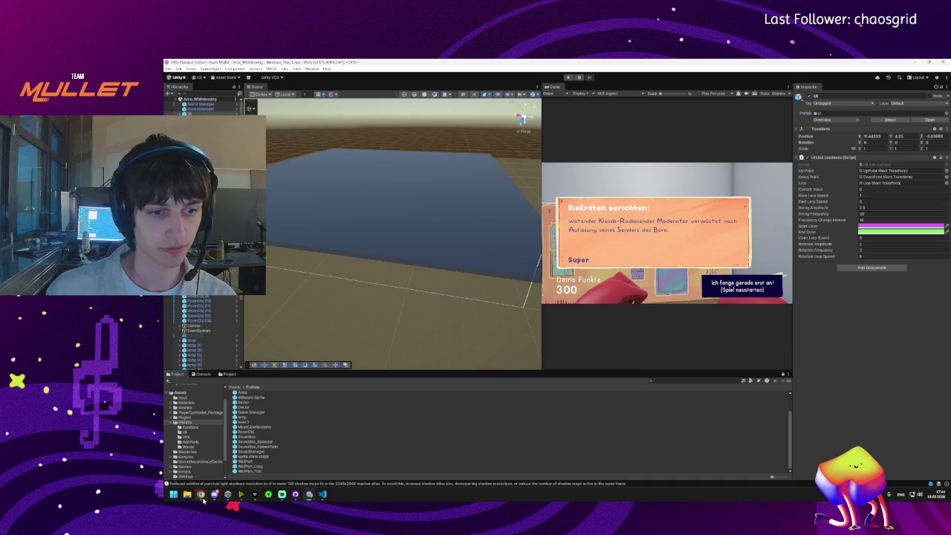
# Step: Download the pink character face image from the ARD Gamejam 2026 Miro board, then return to Unity
pyautogui.moveTo(201, 495)
pyautogui.click(267, 464)
pyautogui.click(355, 65)
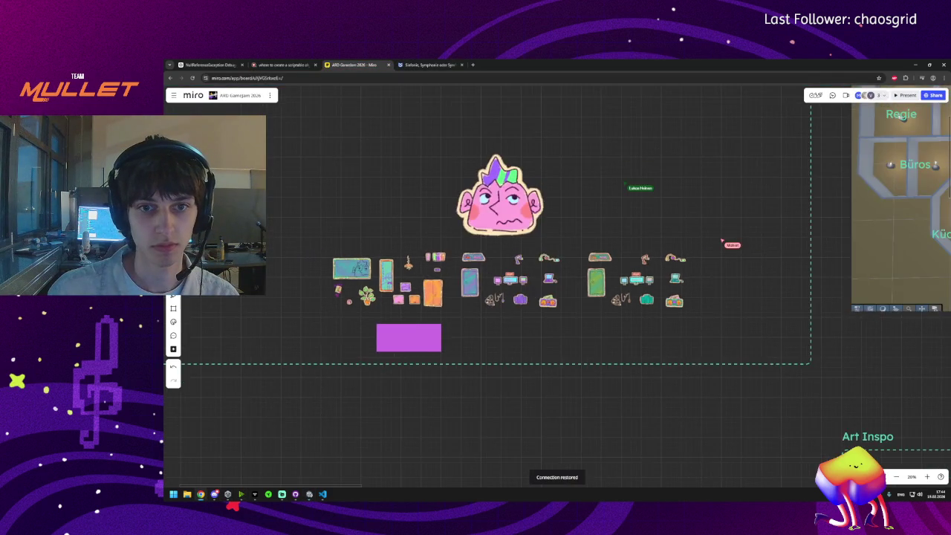
pyautogui.click(464, 325)
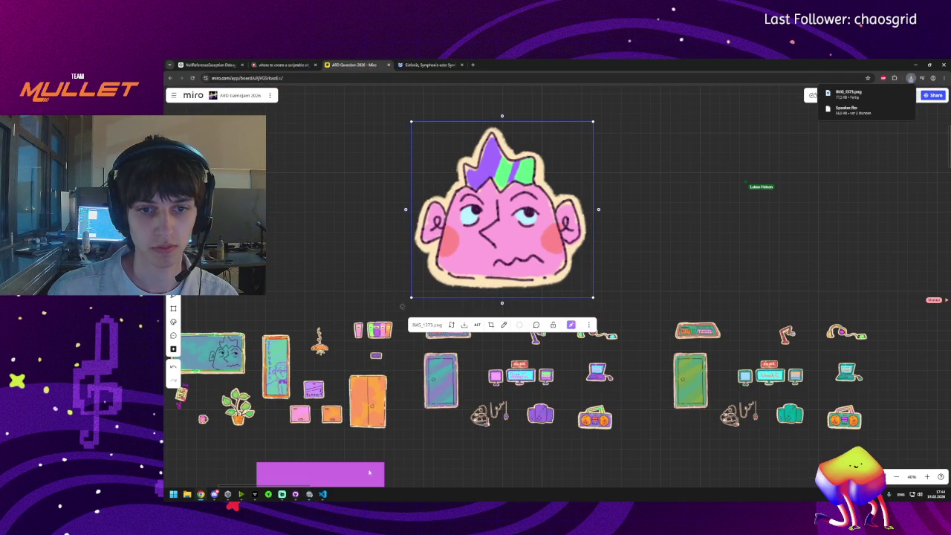
pyautogui.click(315, 495)
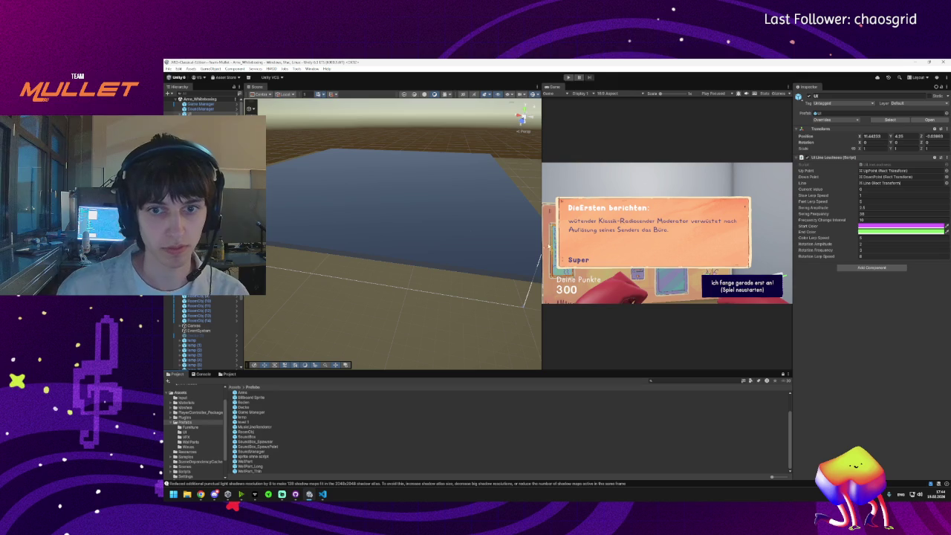
pyautogui.click(569, 78)
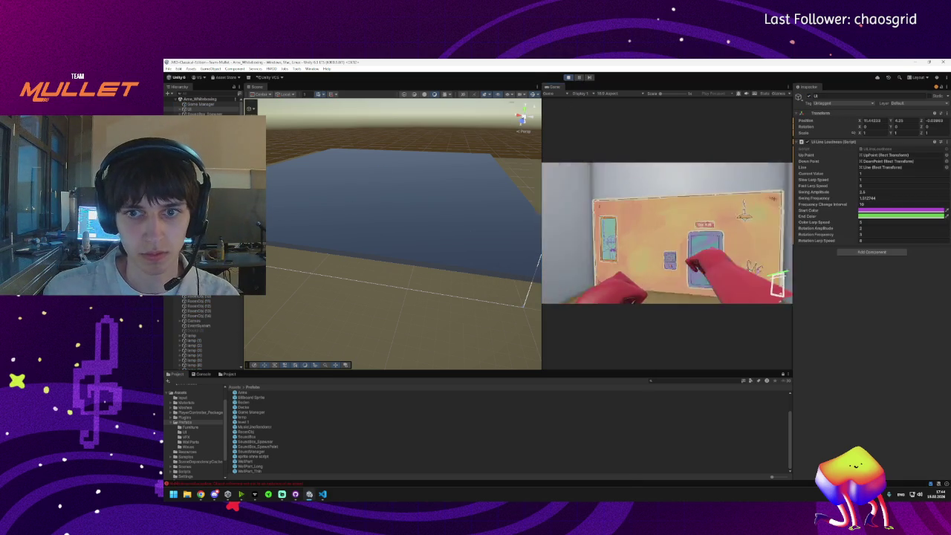
# Step: Walk to the middle door, smash the portrait door and step through the broken doorway
pyautogui.press('super')
pyautogui.click(552, 89)
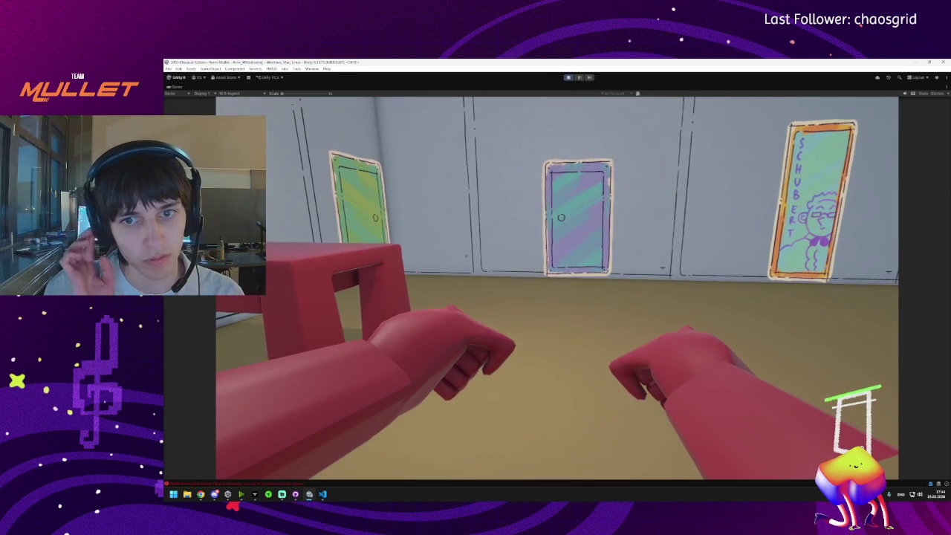
pyautogui.press('w')
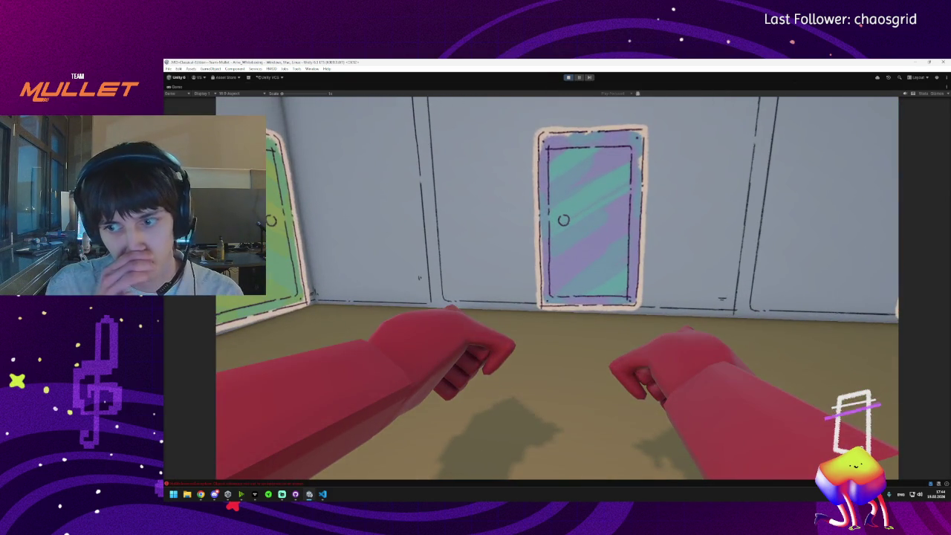
pyautogui.press('w')
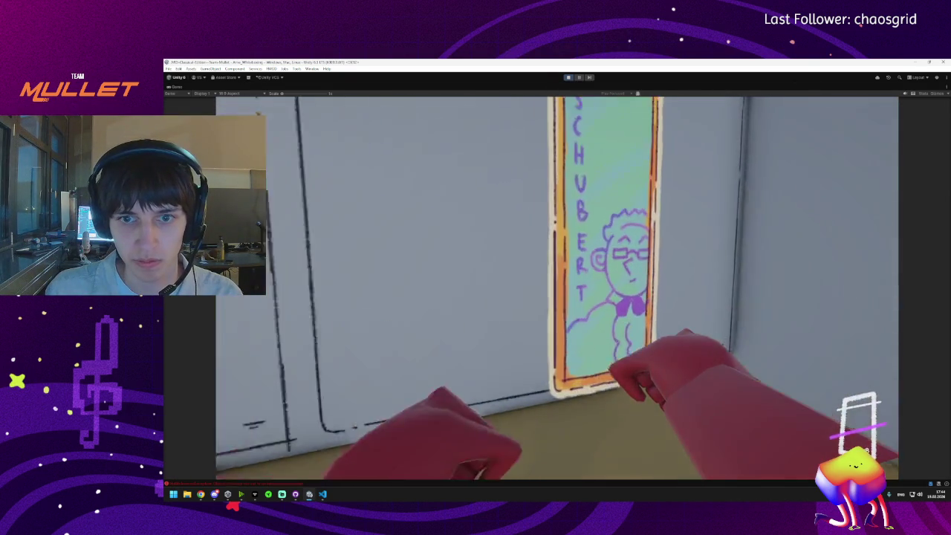
pyautogui.press('w')
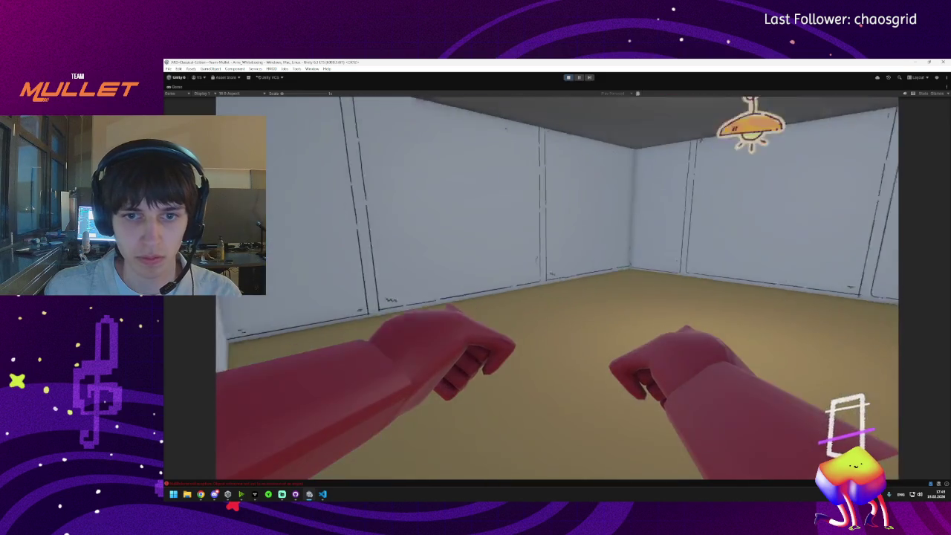
# Step: Break through two wall panels and smash the speaker on the wall
pyautogui.press('w')
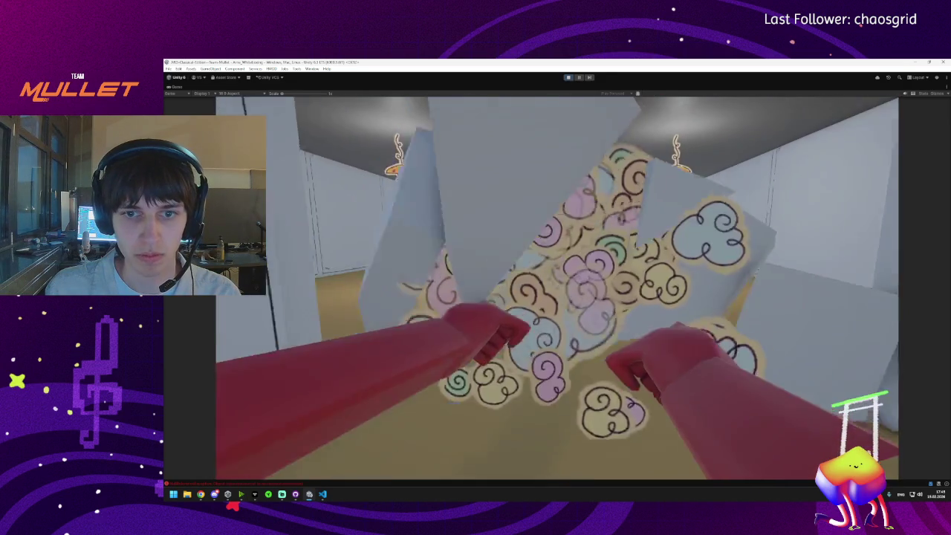
pyautogui.press('w')
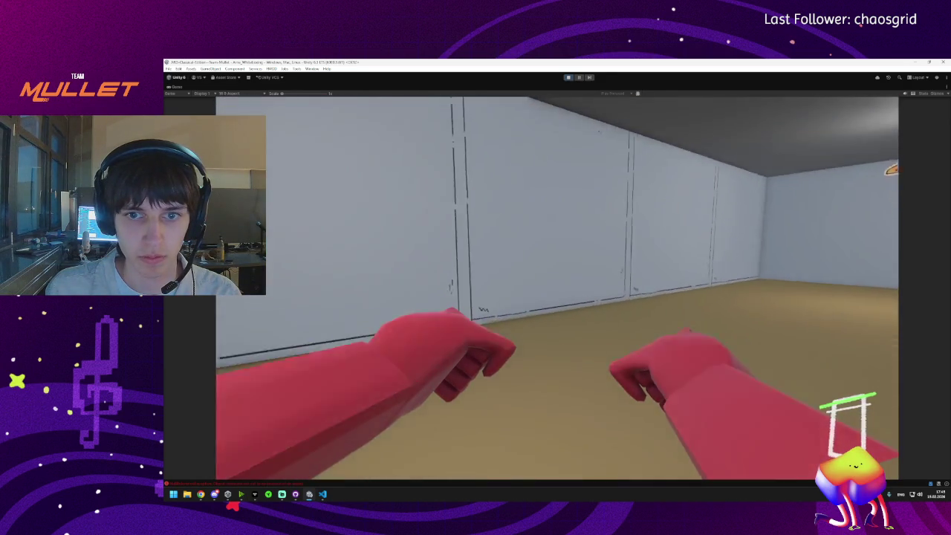
pyautogui.press('w')
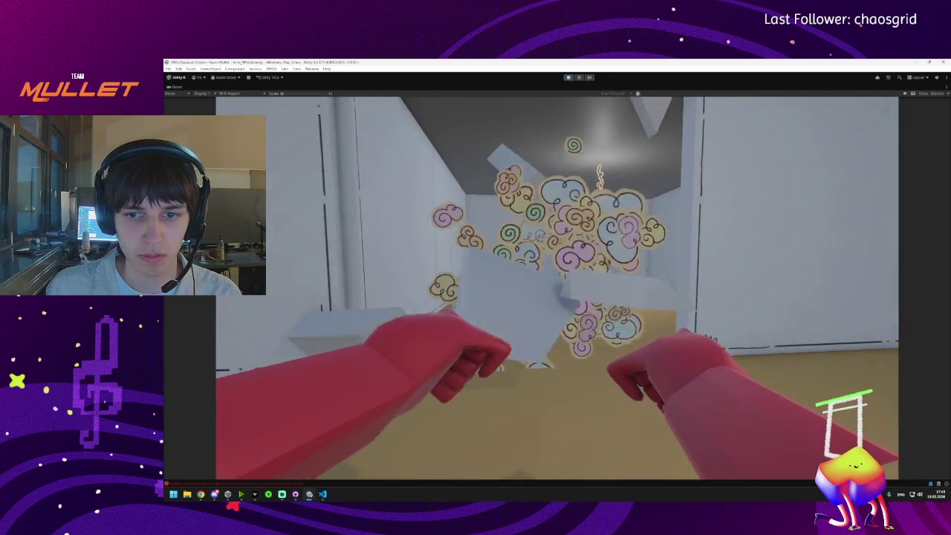
pyautogui.press('w')
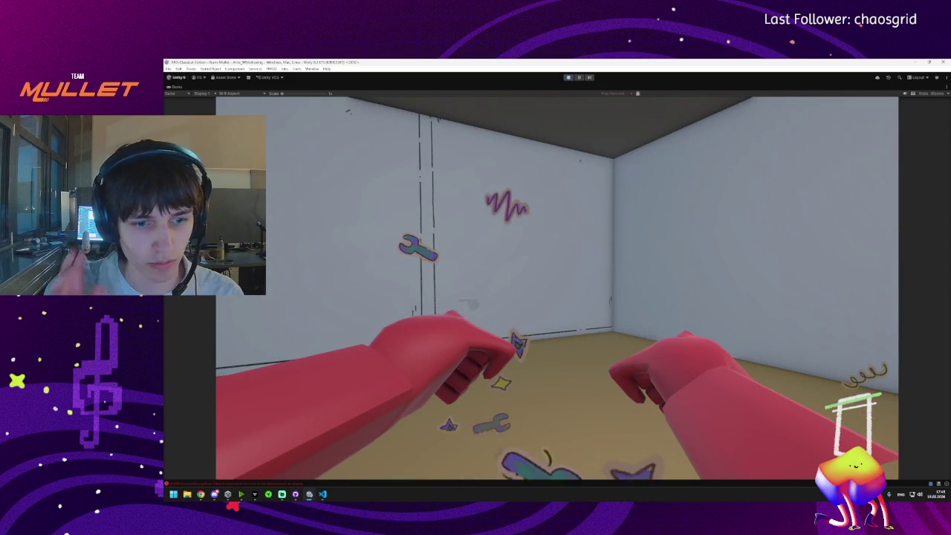
pyautogui.press('super')
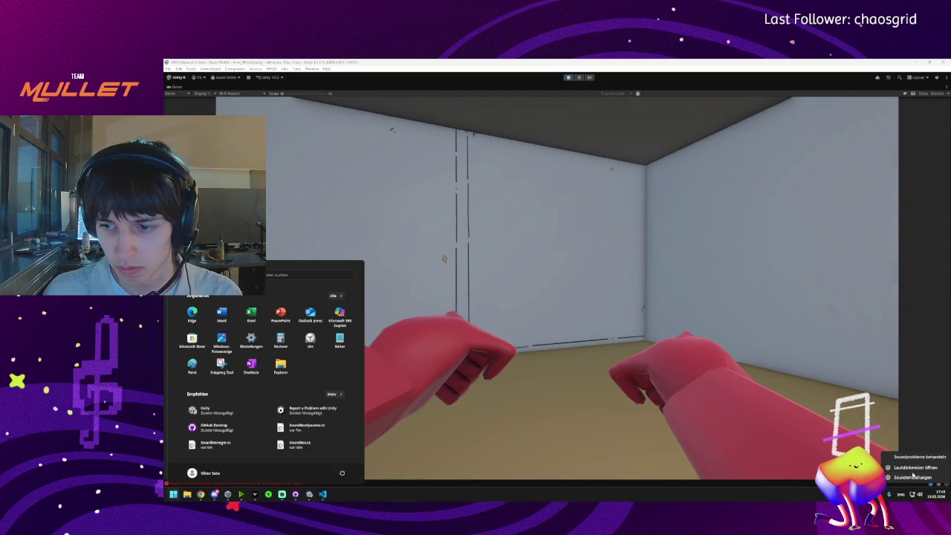
pyautogui.click(912, 469)
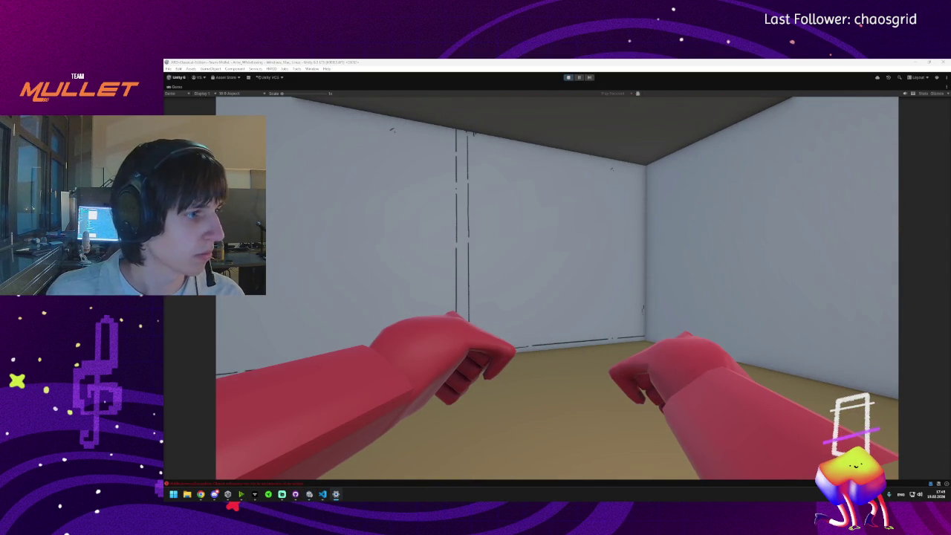
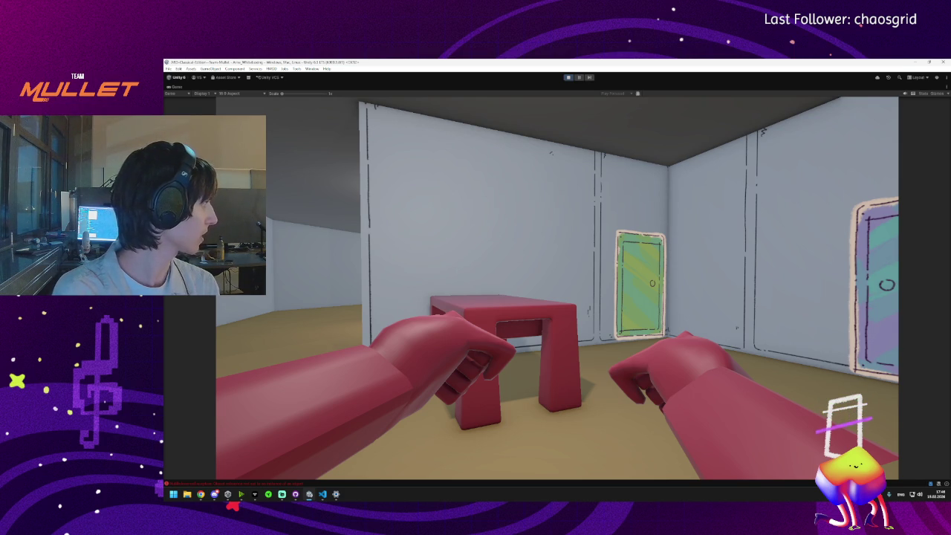
# Step: Walk up to the floating speaker in the game, then restore the full editor layout
pyautogui.press('w')
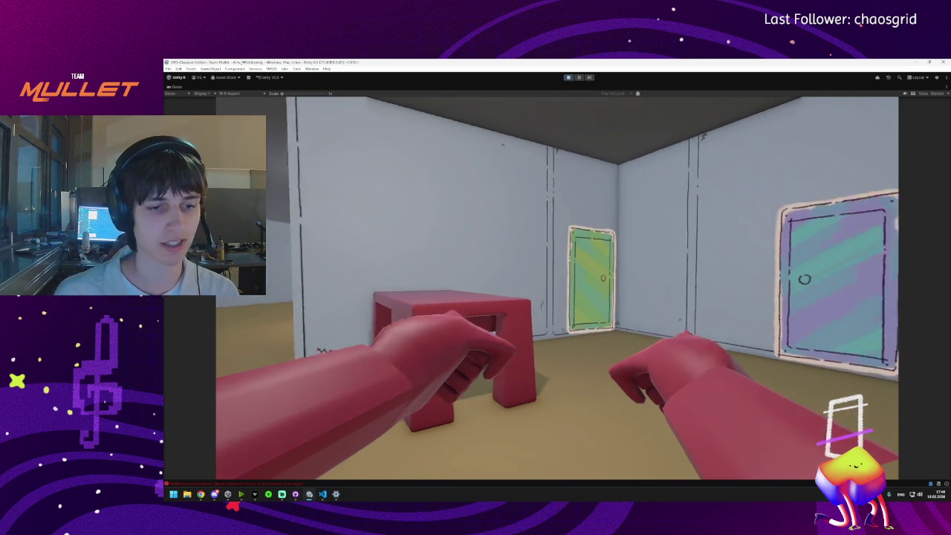
pyautogui.press('w')
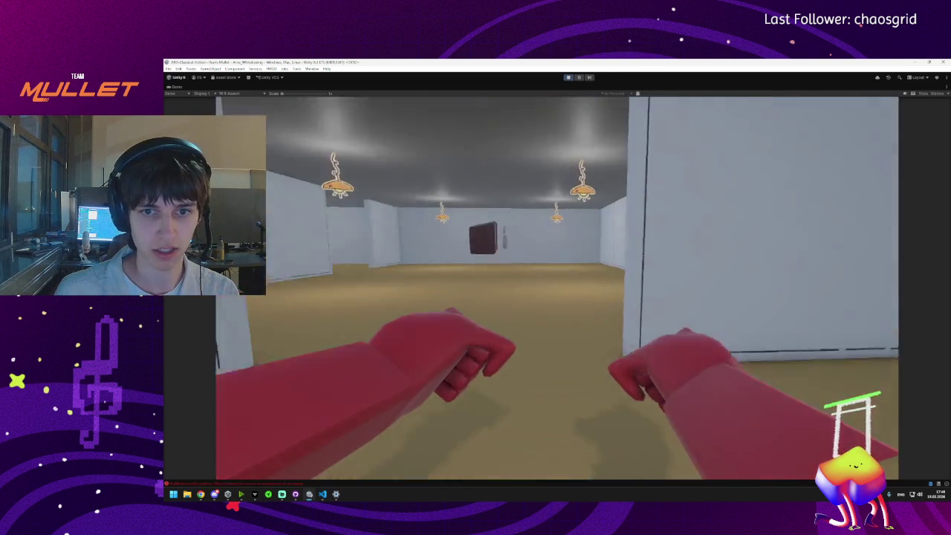
pyautogui.press('w')
pyautogui.press('w')
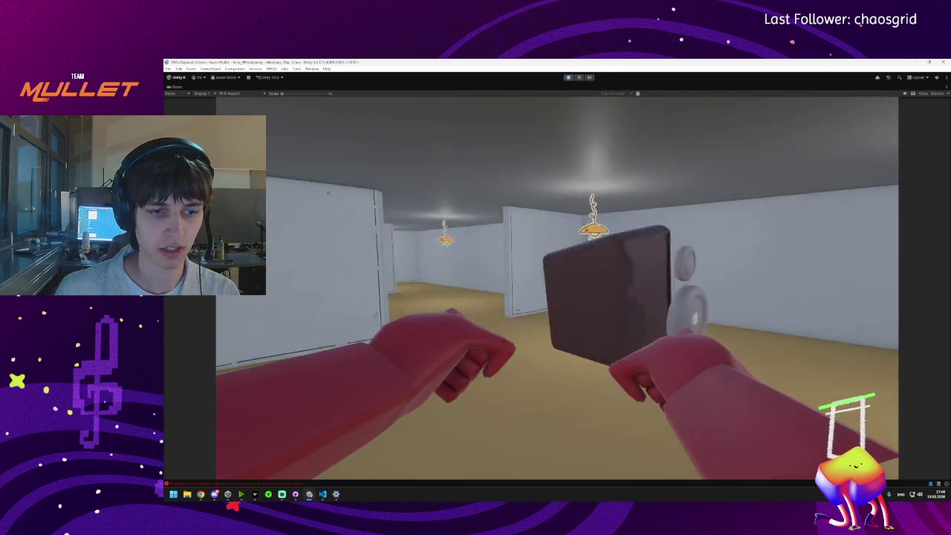
pyautogui.press('super')
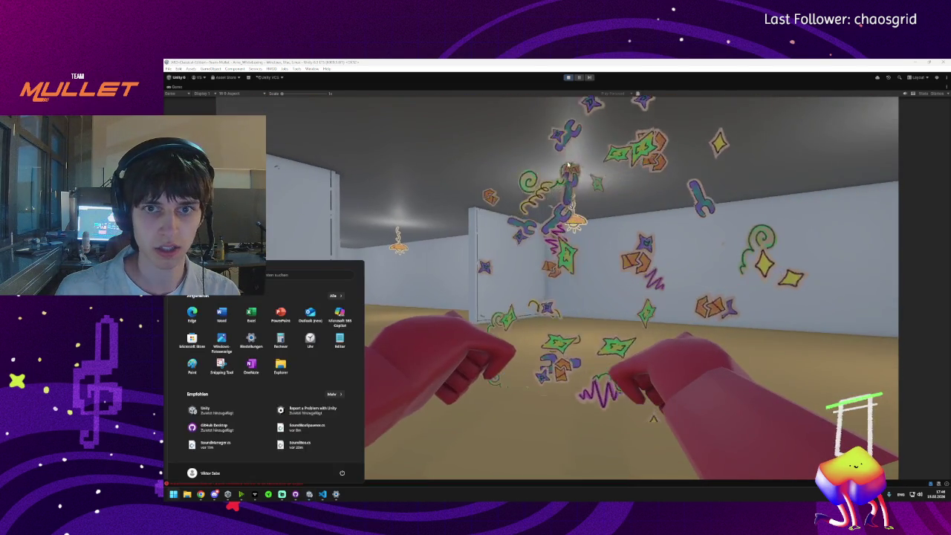
pyautogui.doubleClick(172, 87)
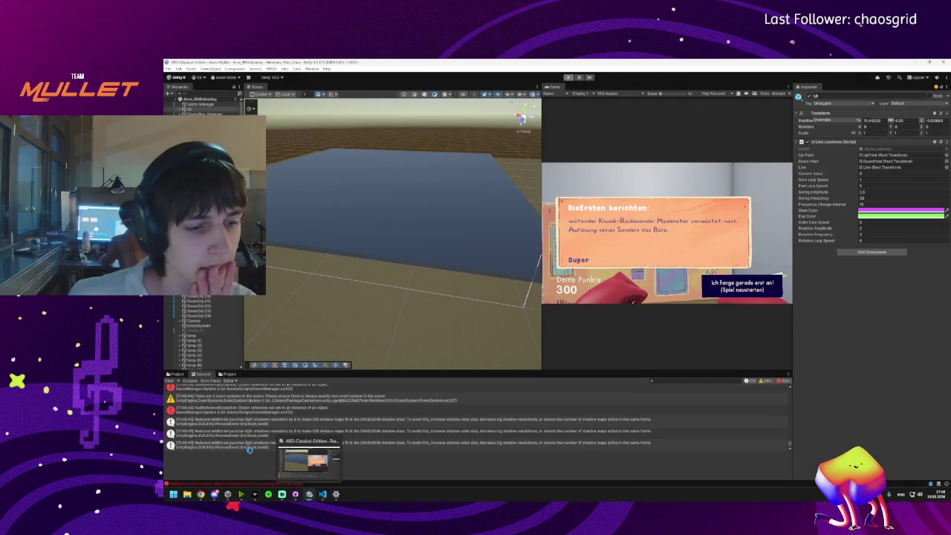
# Step: Delete the RMF_Script.Instance.SetRMFValue(currentLoudness) line from SoundManager.cs, then switch to GitHub Desktop
pyautogui.click(232, 408)
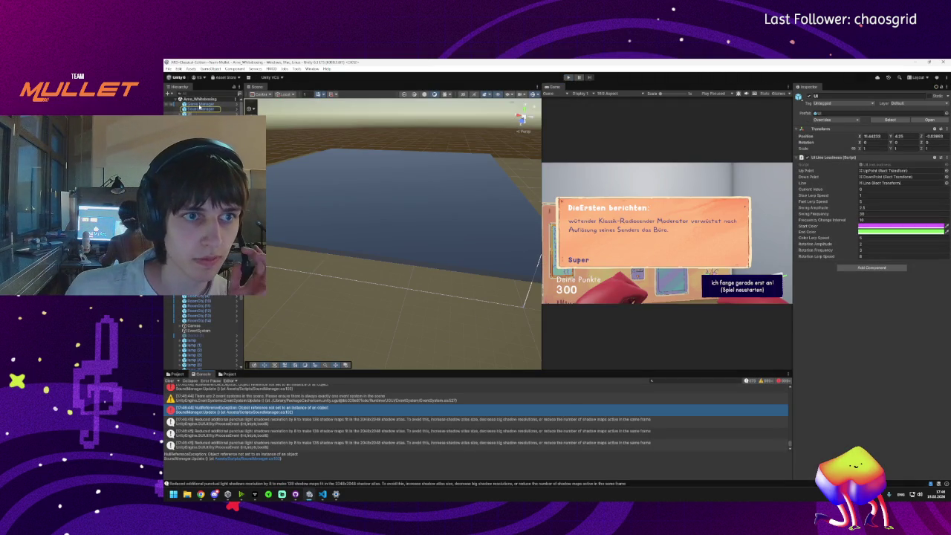
pyautogui.click(200, 109)
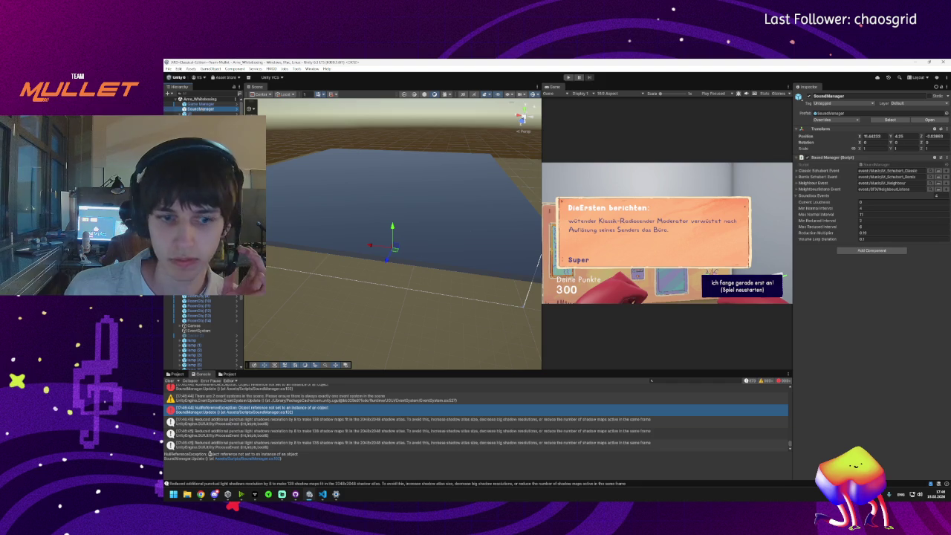
pyautogui.click(230, 413)
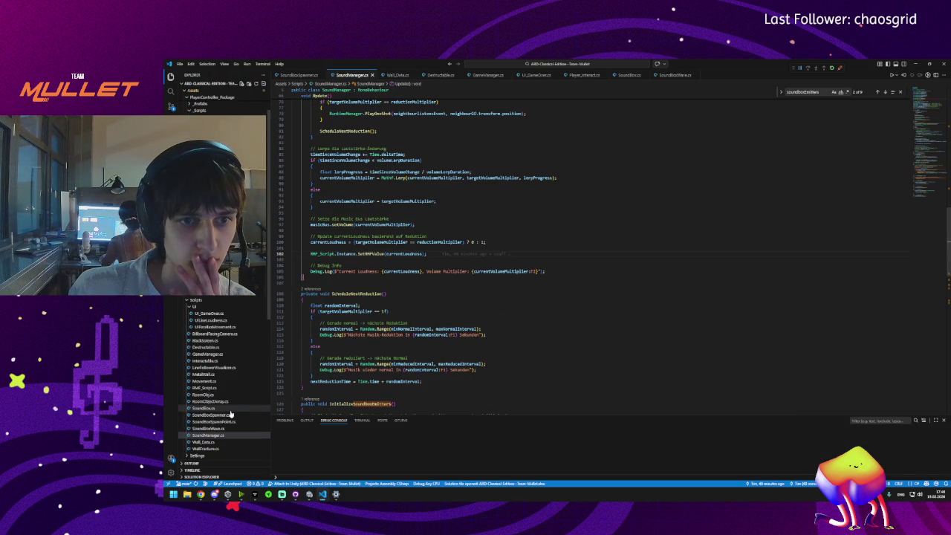
pyautogui.hotkey('shift', 'Down')
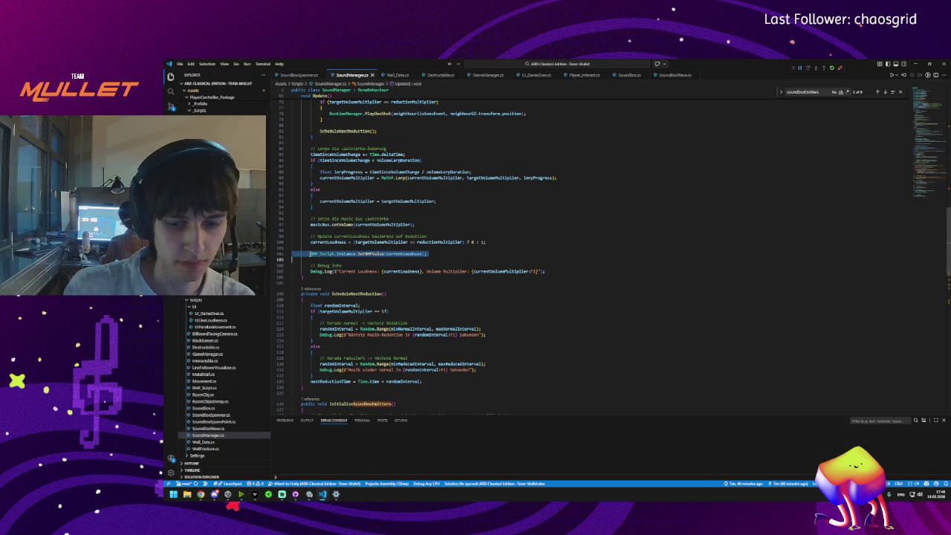
pyautogui.press('Delete')
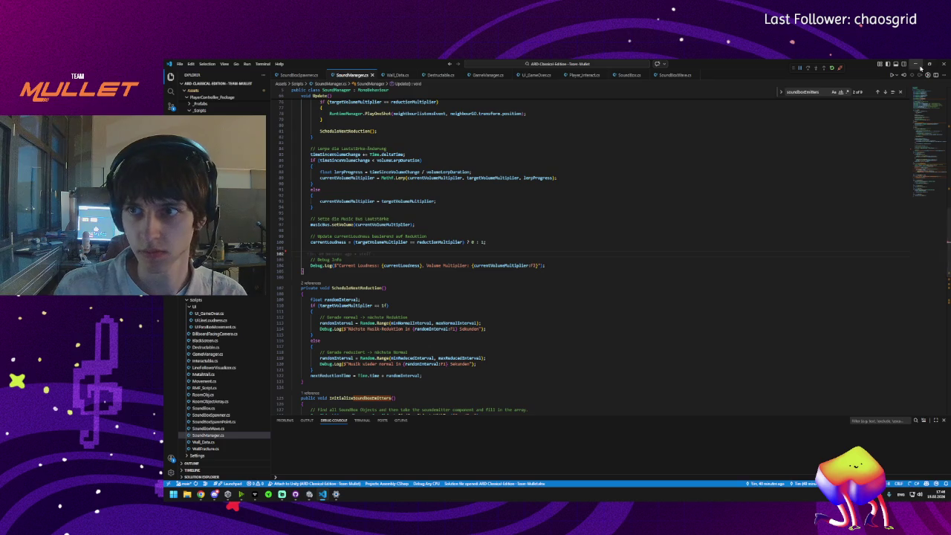
pyautogui.click(916, 64)
pyautogui.click(295, 495)
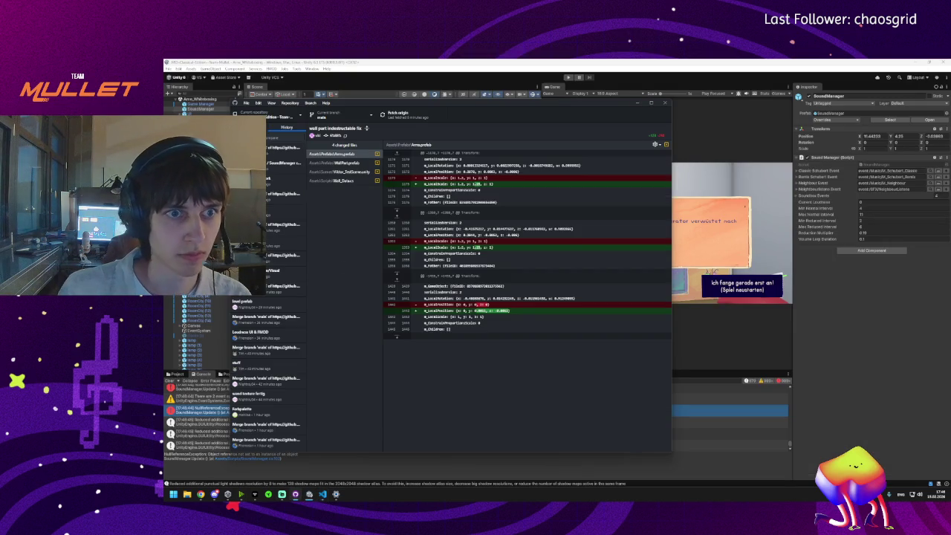
# Step: Enter the commit summary 'removed RMF Manager reference' for the uncommitted changes
pyautogui.hotkey('ctrl', '1')
pyautogui.click(275, 397)
pyautogui.write('ren')
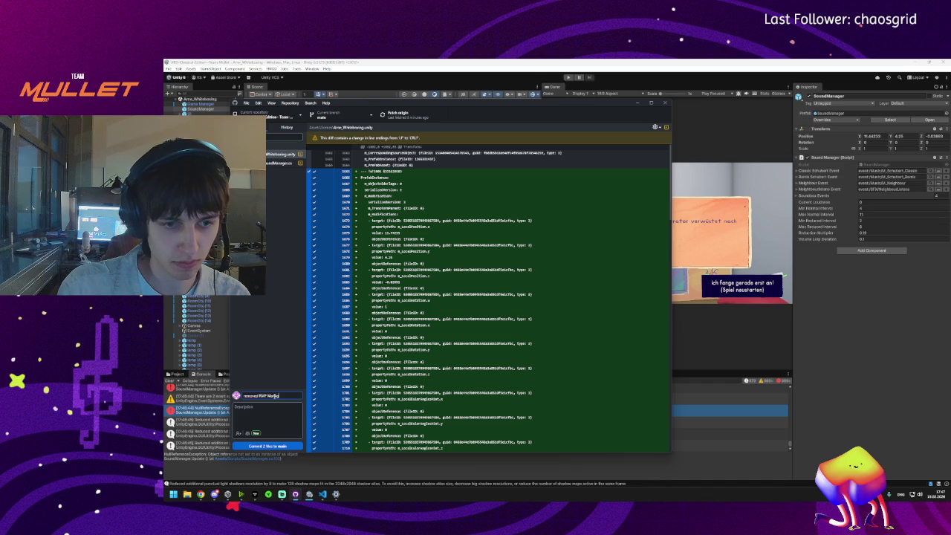
pyautogui.write('ce')
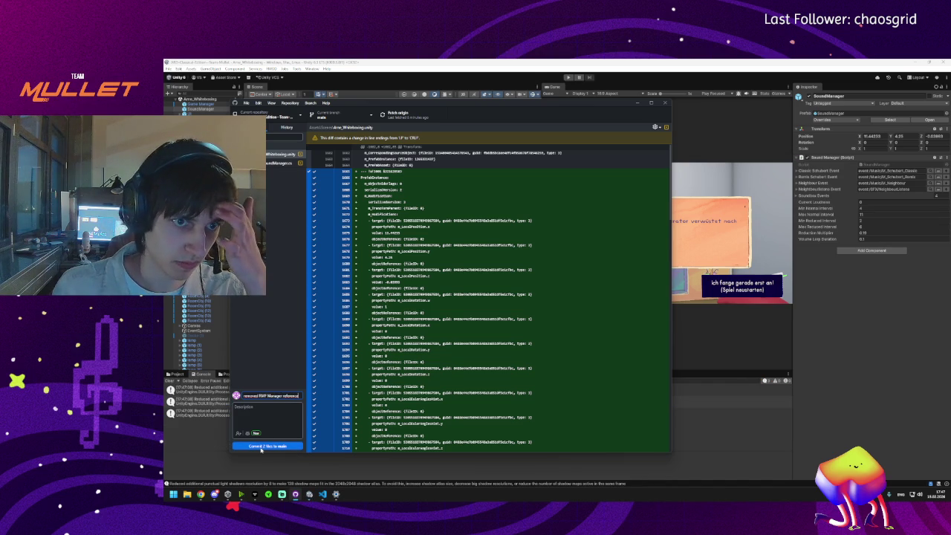
# Step: Review the Arne_Whiteboxing.unity and SoundManager.cs diffs, then start the game in Unity
pyautogui.click(281, 162)
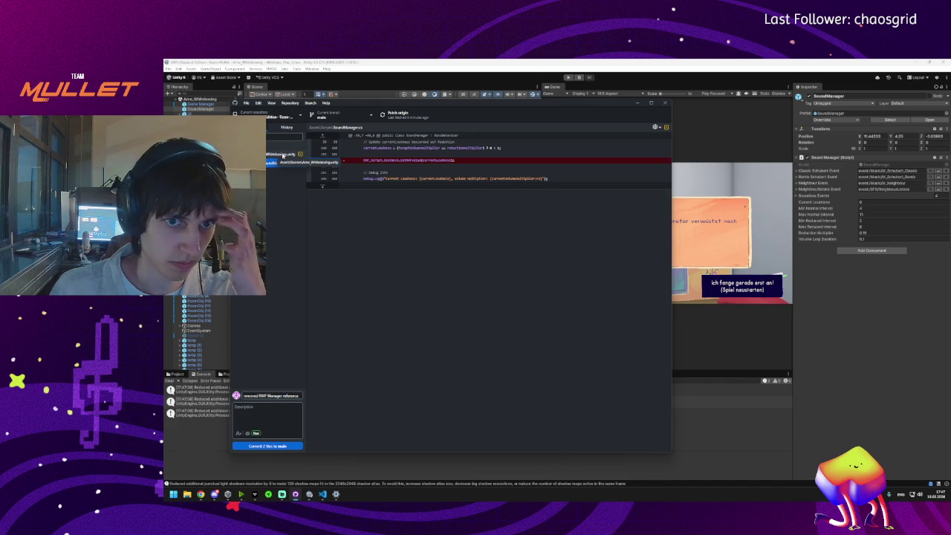
pyautogui.click(282, 154)
pyautogui.click(283, 408)
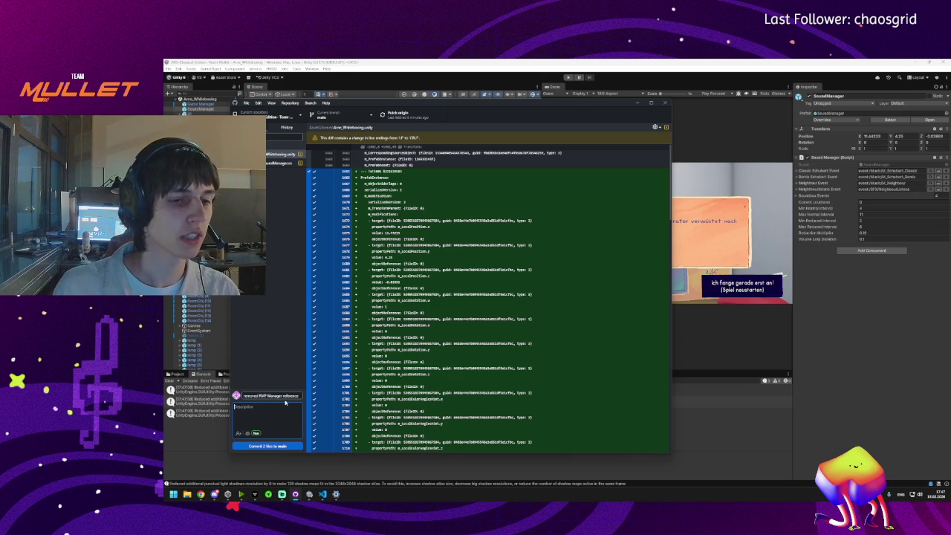
pyautogui.click(279, 155)
pyautogui.click(279, 162)
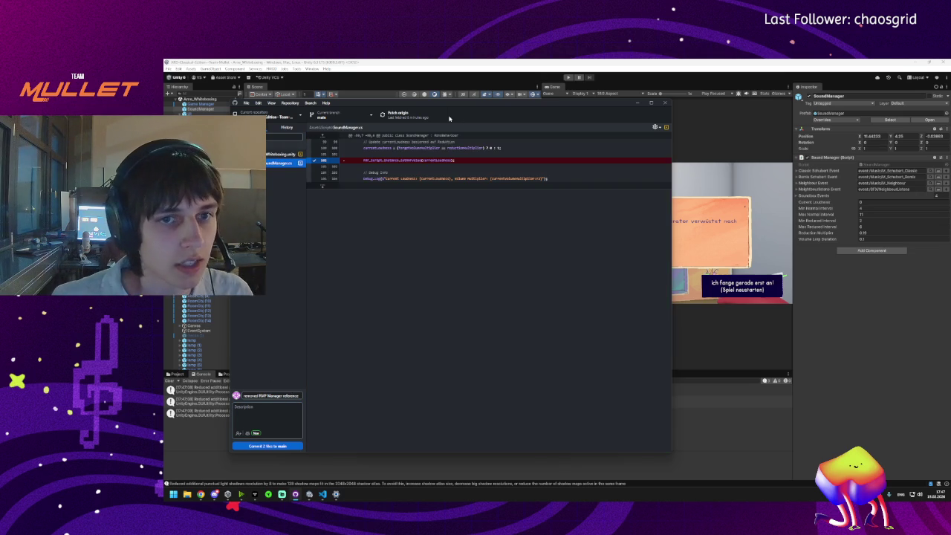
pyautogui.click(281, 154)
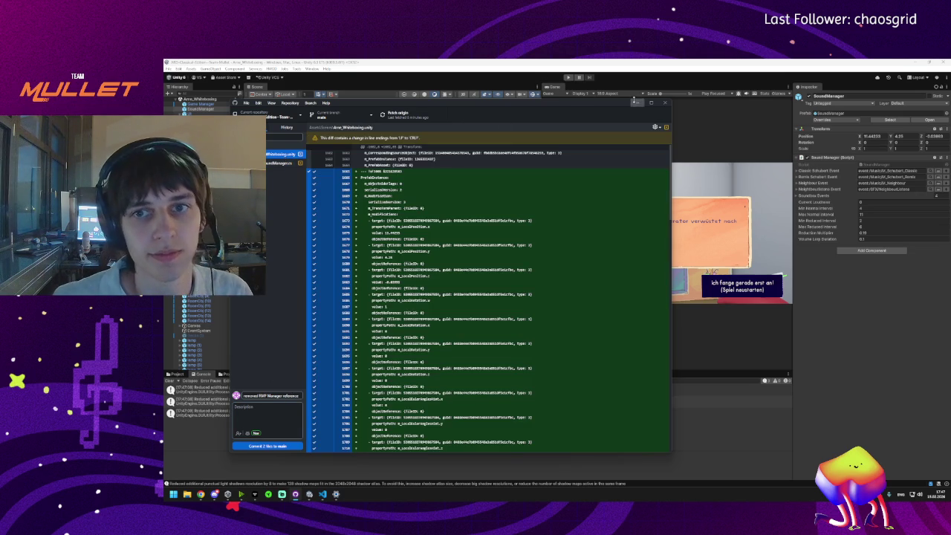
pyautogui.click(638, 103)
pyautogui.click(569, 77)
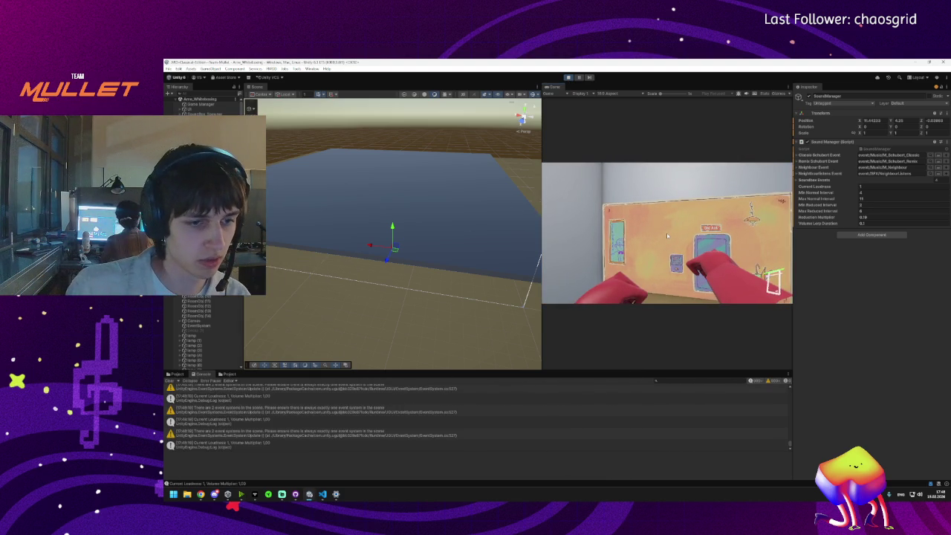
pyautogui.press('super')
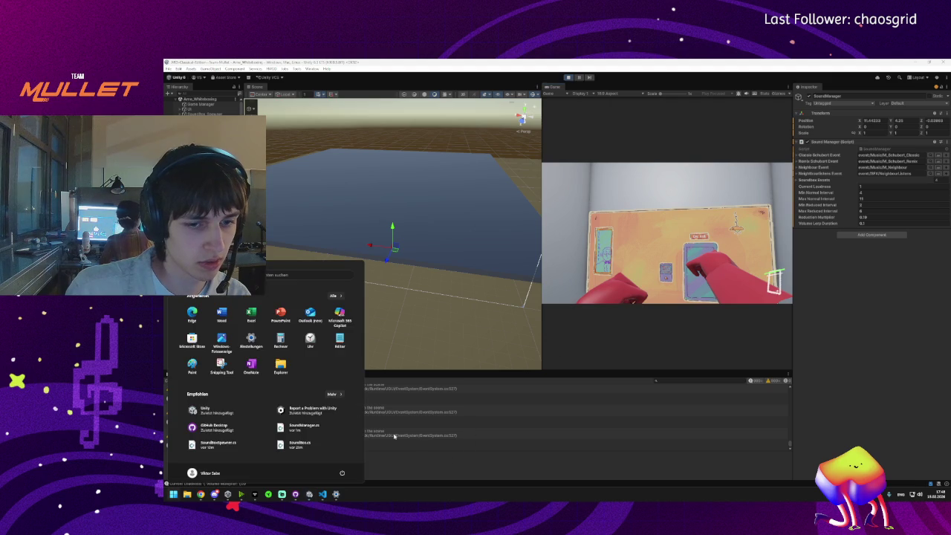
pyautogui.click(394, 436)
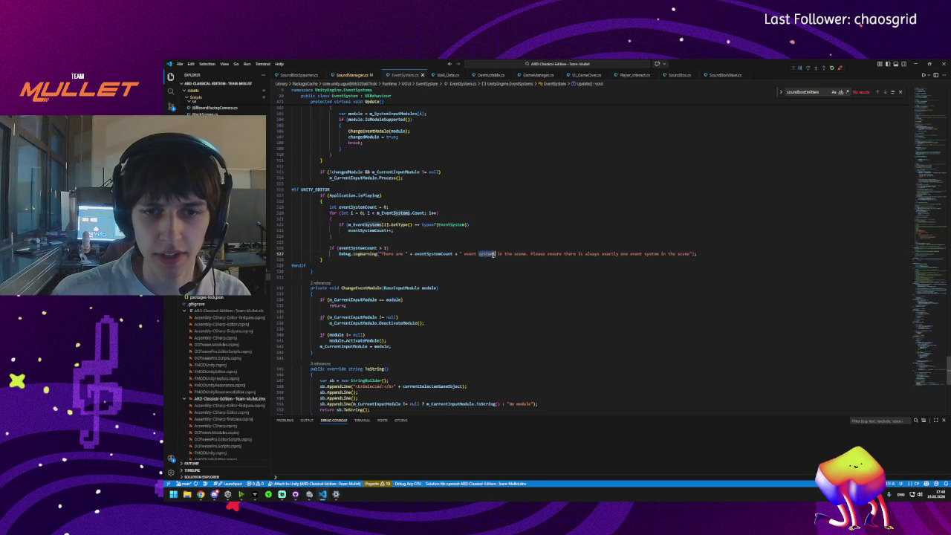
pyautogui.click(915, 64)
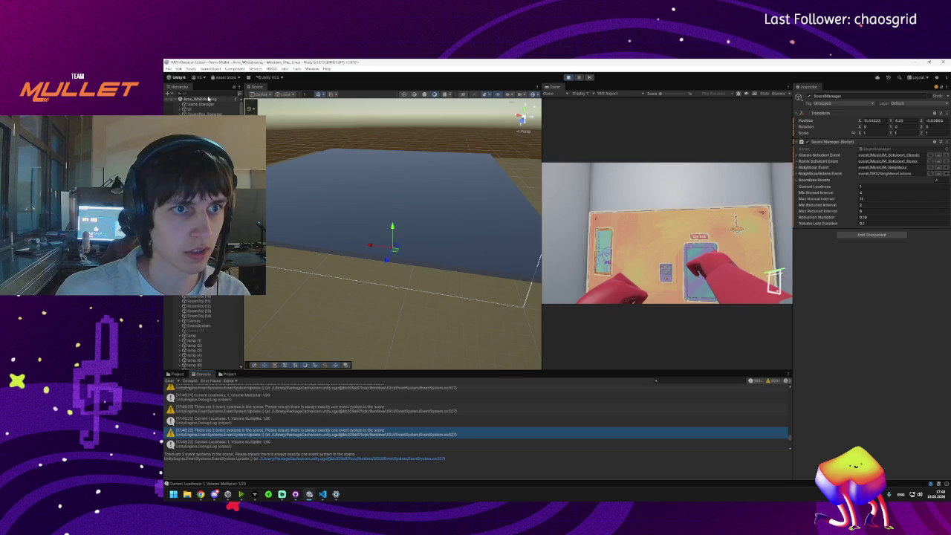
# Step: Filter the Hierarchy for 'event', then clear the search and orbit the Scene view
pyautogui.write('event')
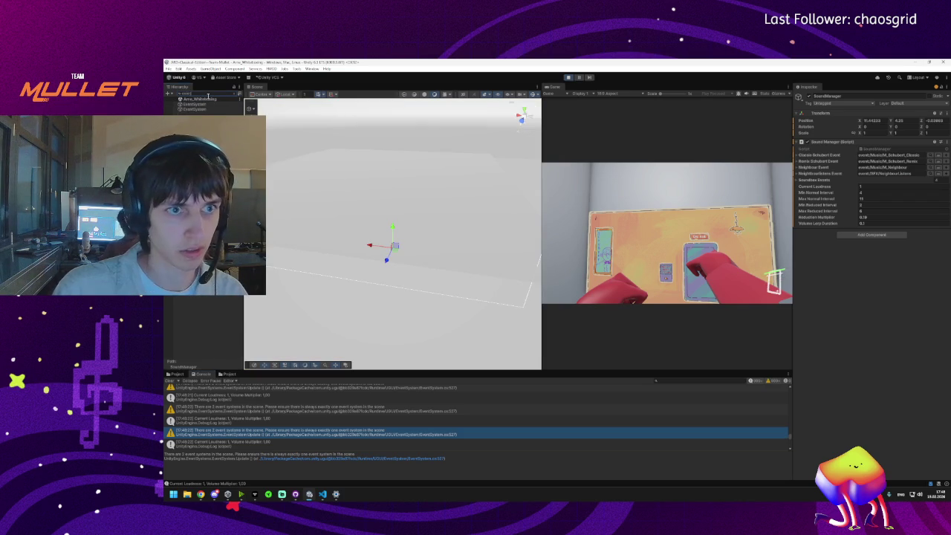
pyautogui.click(239, 104)
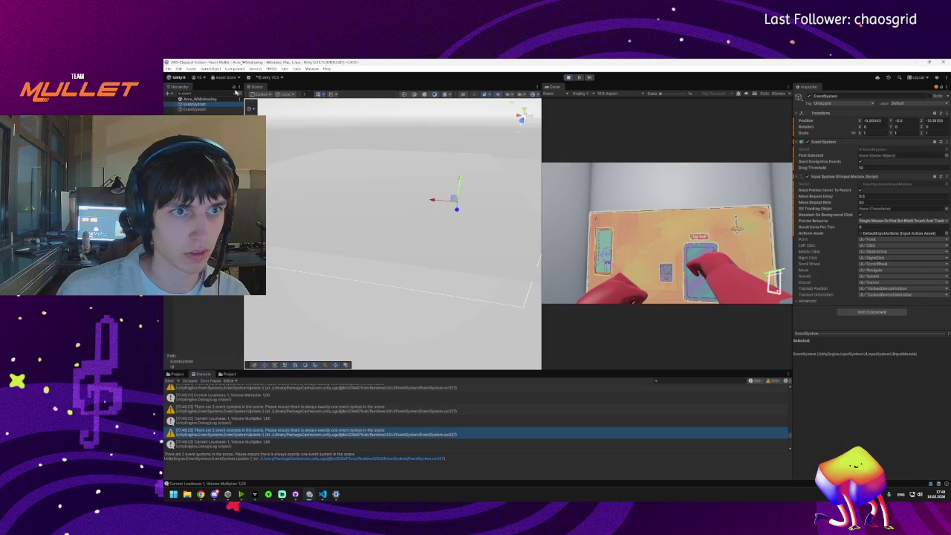
pyautogui.click(233, 96)
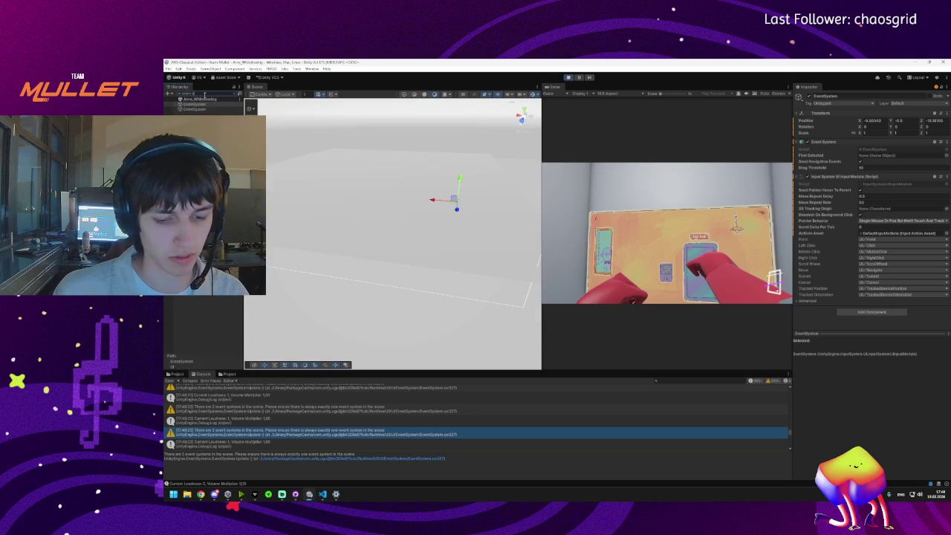
pyautogui.doubleClick(189, 109)
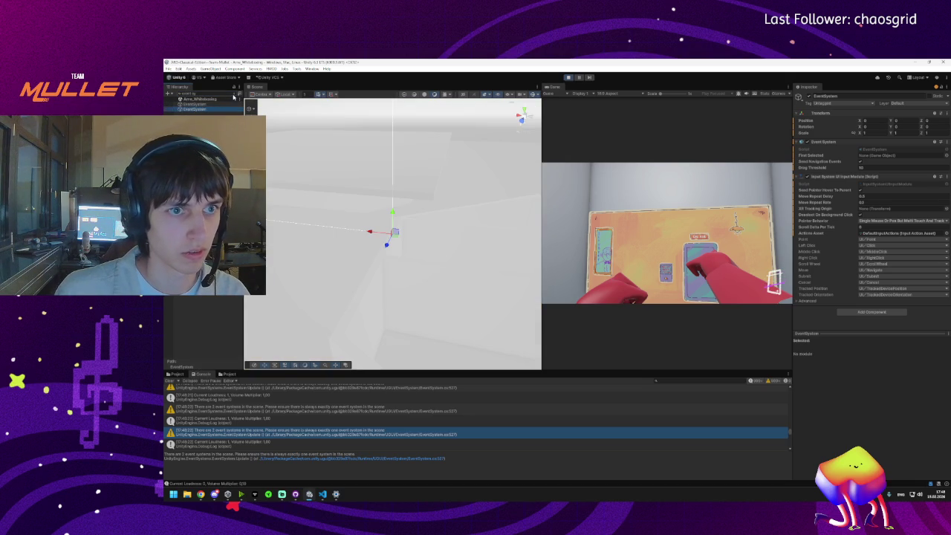
pyautogui.click(236, 95)
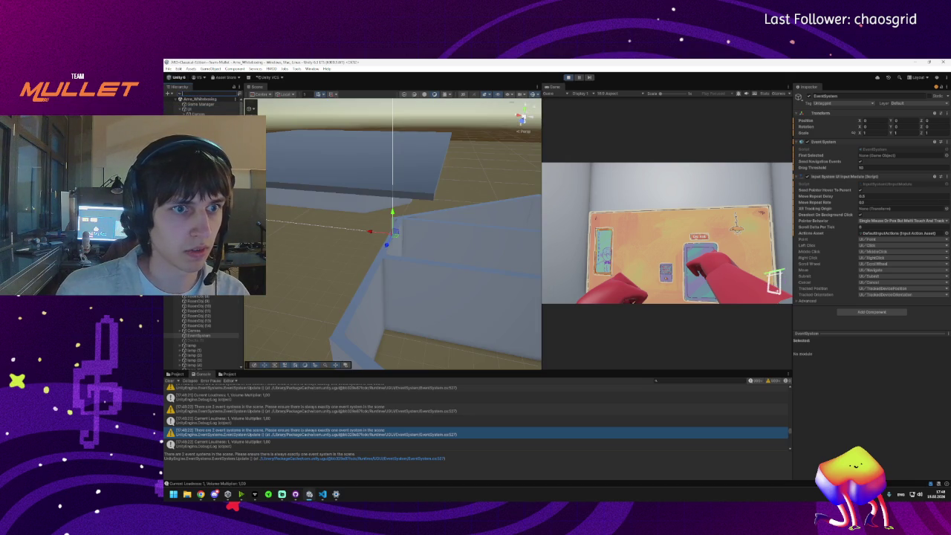
pyautogui.scroll(-10, 415, 297)
pyautogui.moveTo(415, 297); pyautogui.dragTo(394, 291)
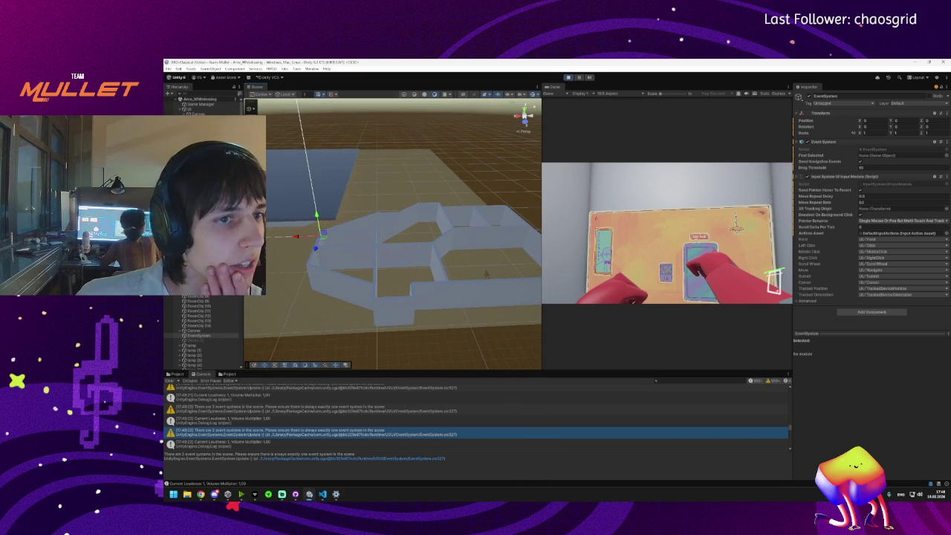
pyautogui.scroll(-5, 201, 334)
pyautogui.scroll(5, 201, 334)
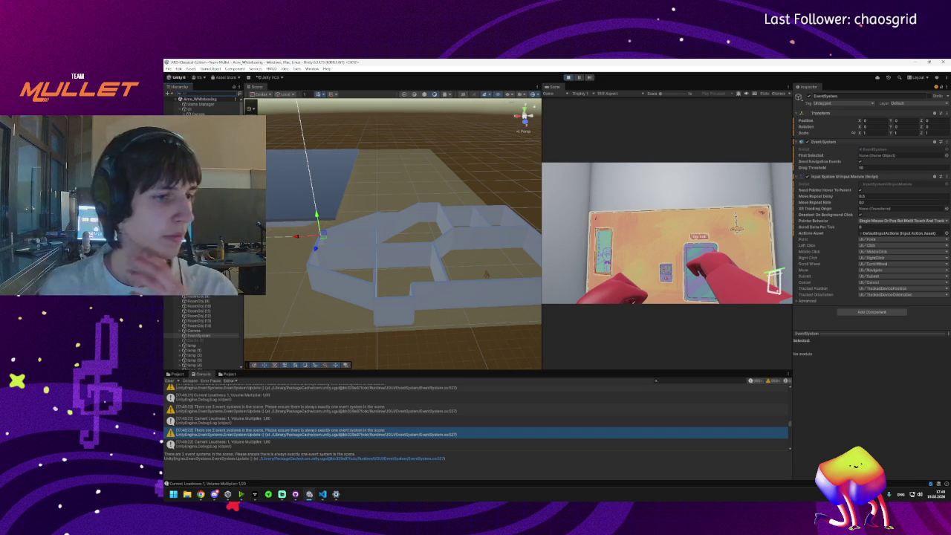
# Step: Select each EventSystem object in turn to compare them in the Inspector
pyautogui.click(202, 336)
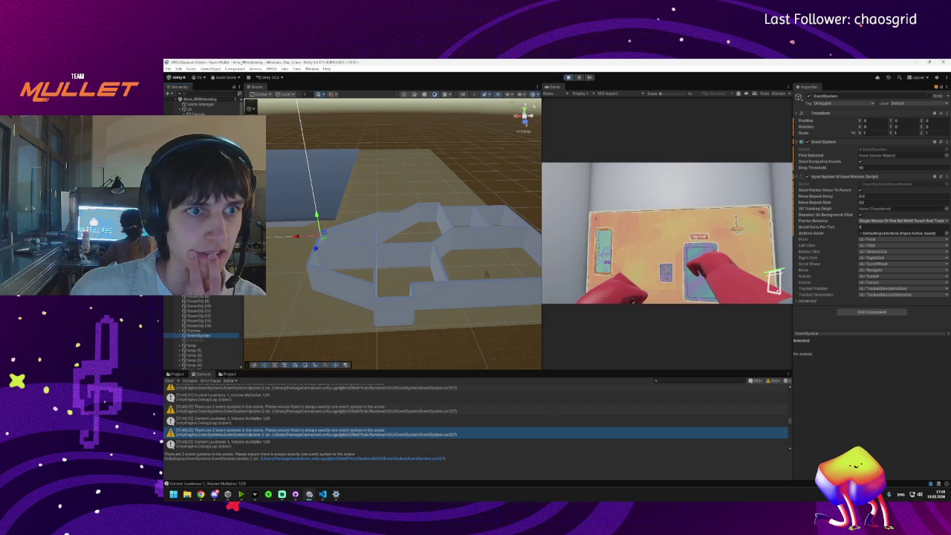
pyautogui.click(201, 339)
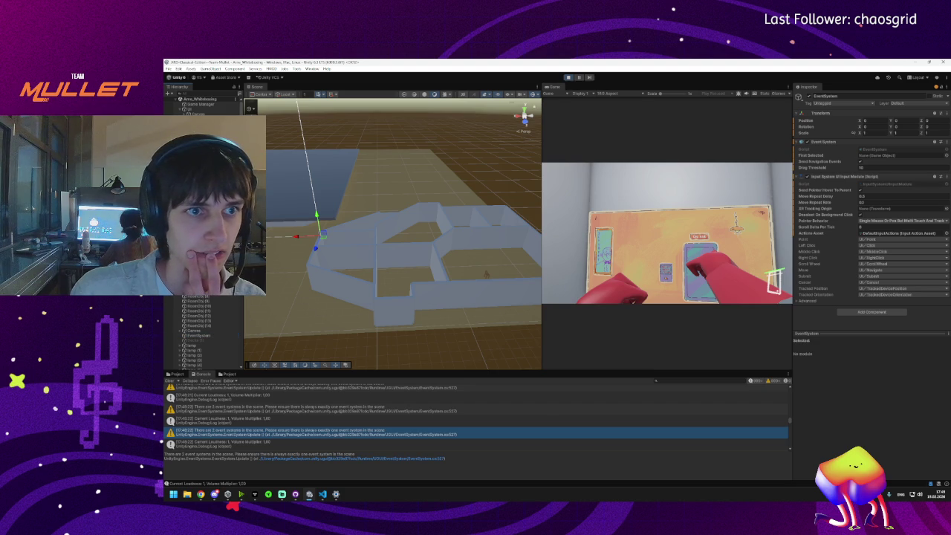
pyautogui.click(201, 337)
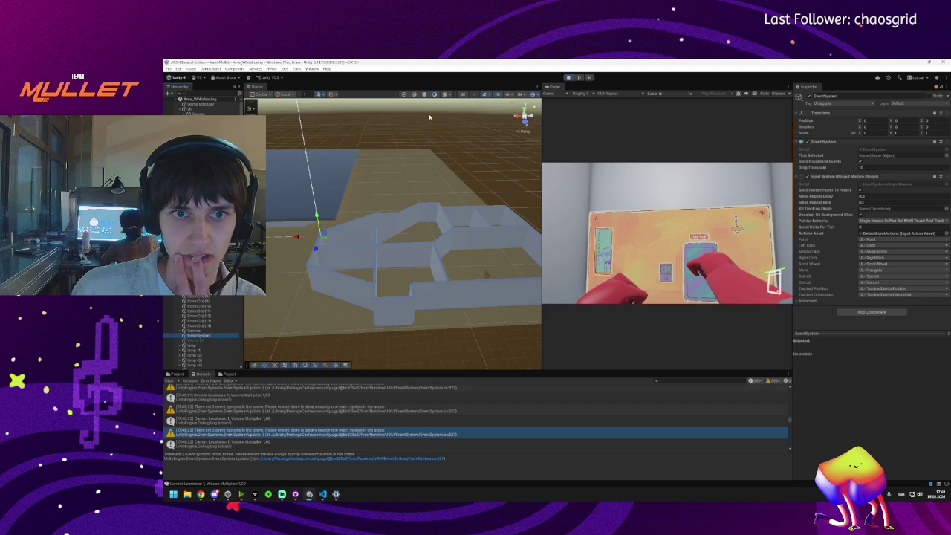
# Step: Restart play mode and inspect the EventSystem and UI objects in the Hierarchy
pyautogui.click(568, 78)
pyautogui.click(568, 78)
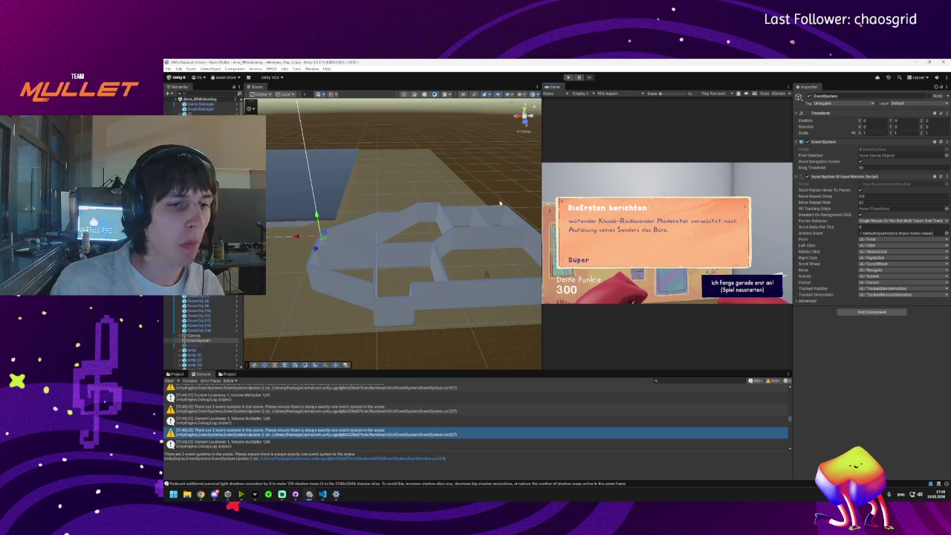
pyautogui.click(197, 340)
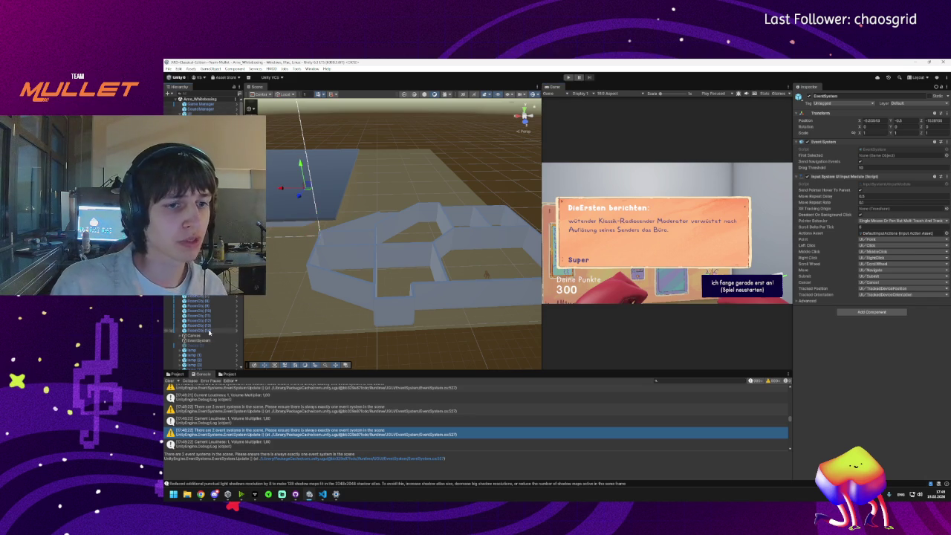
pyautogui.click(197, 340)
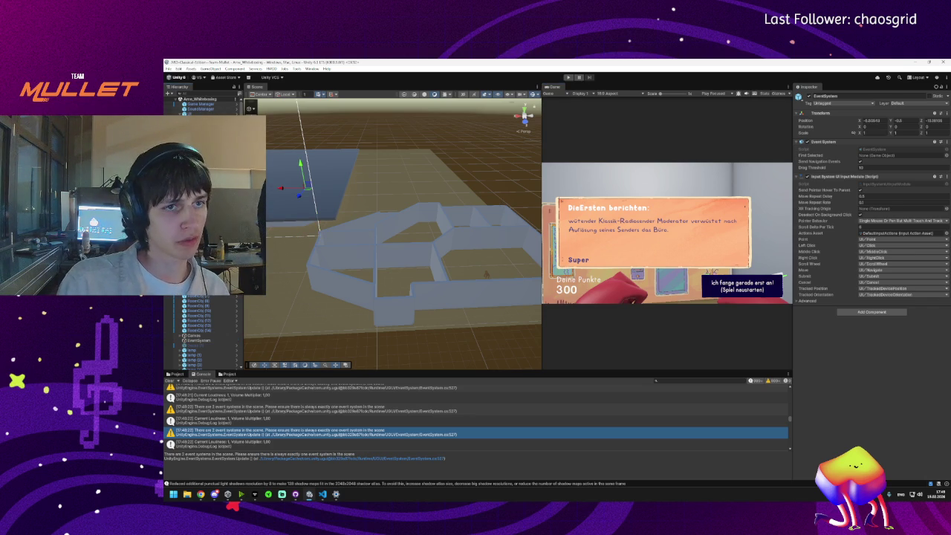
pyautogui.click(191, 113)
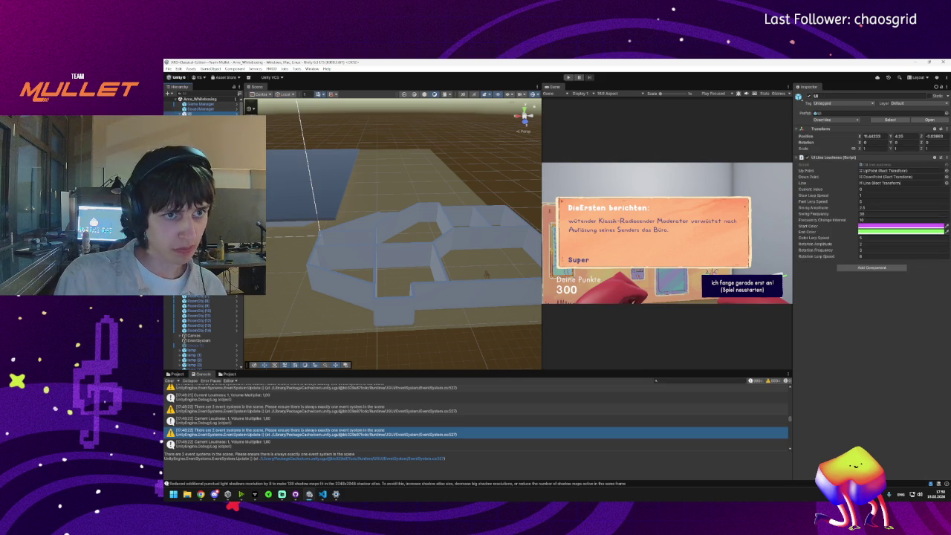
pyautogui.click(198, 341)
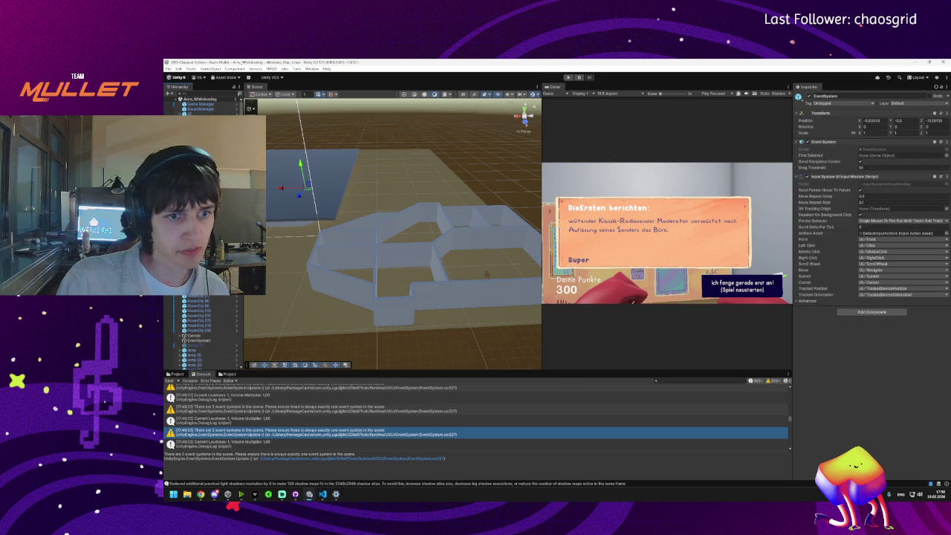
# Step: Select the duplicate EventSystem, delete it, and run the game to test
pyautogui.click(197, 340)
pyautogui.hotkey('ctrl', 'z')
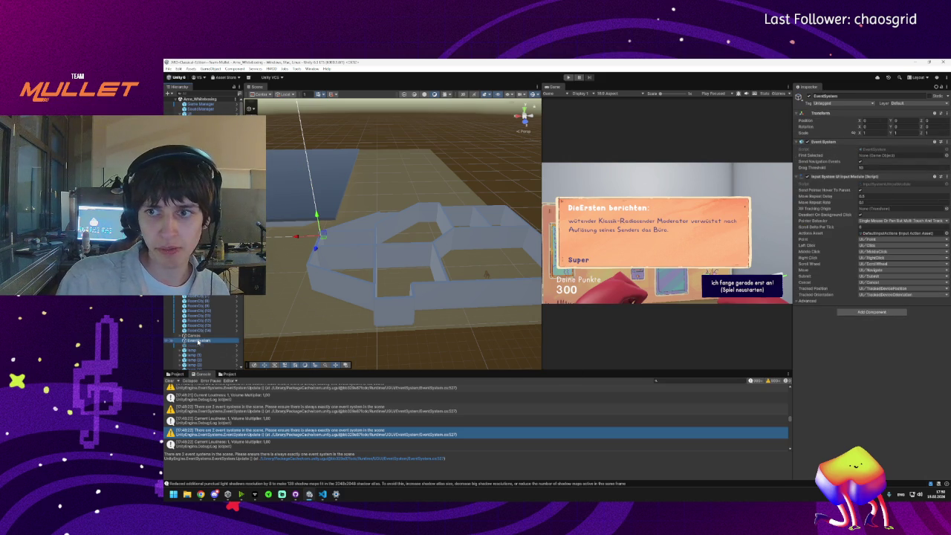
pyautogui.hotkey('ctrl', 'z')
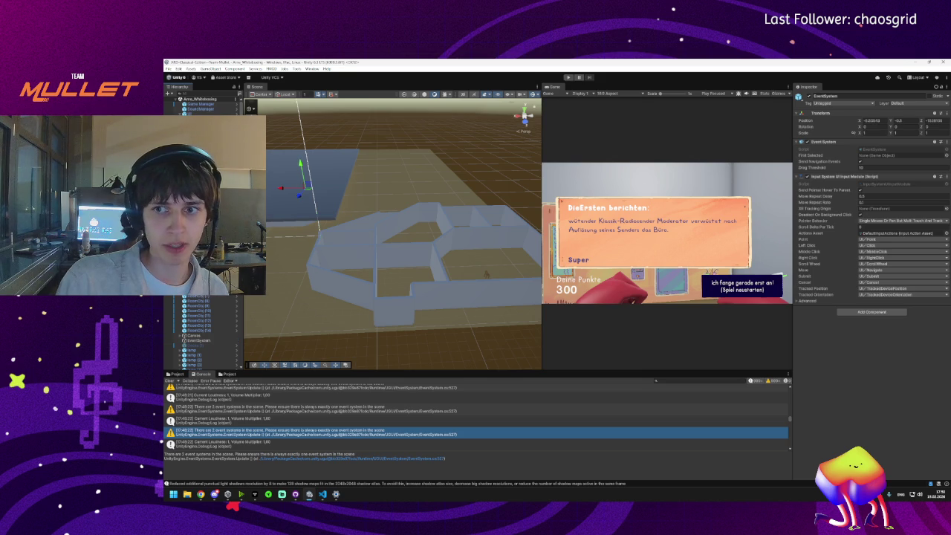
pyautogui.click(200, 340)
pyautogui.hotkey('ctrl', 'z')
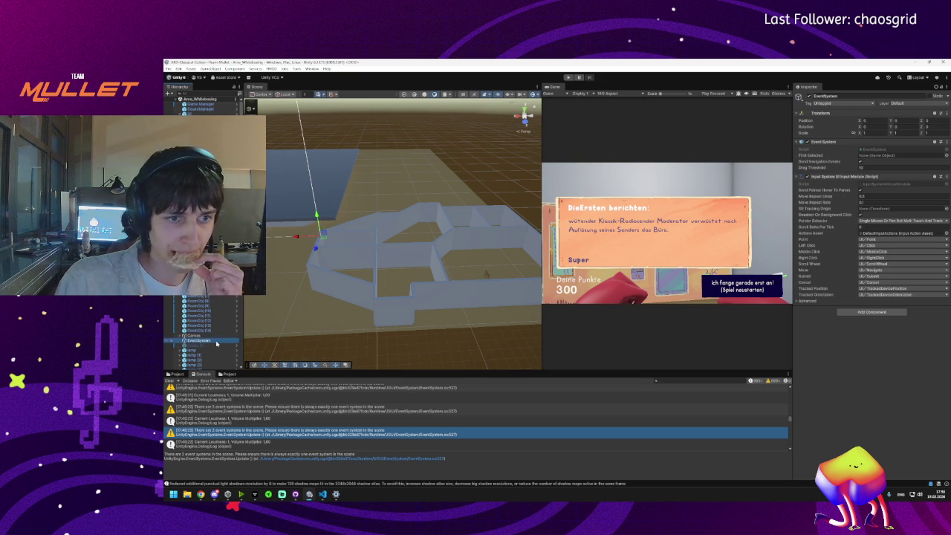
pyautogui.press('Delete')
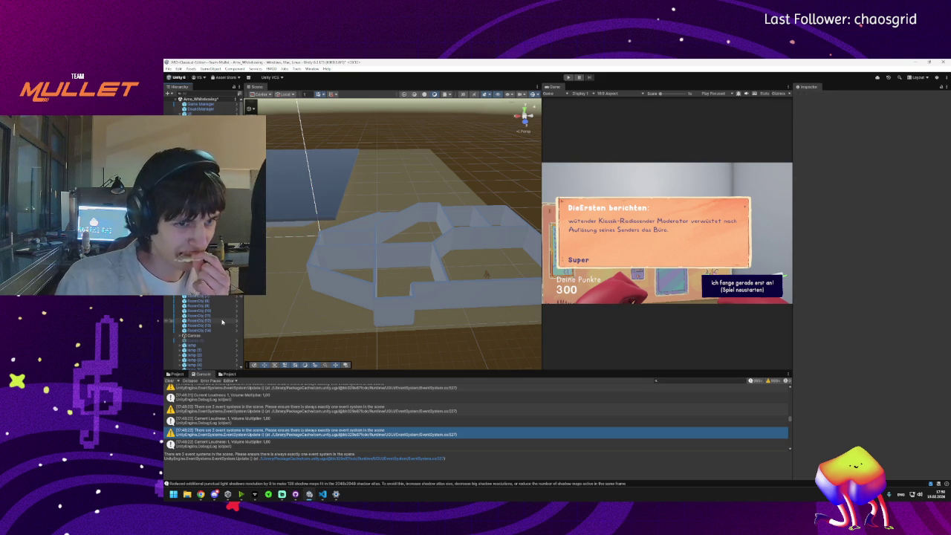
pyautogui.click(569, 78)
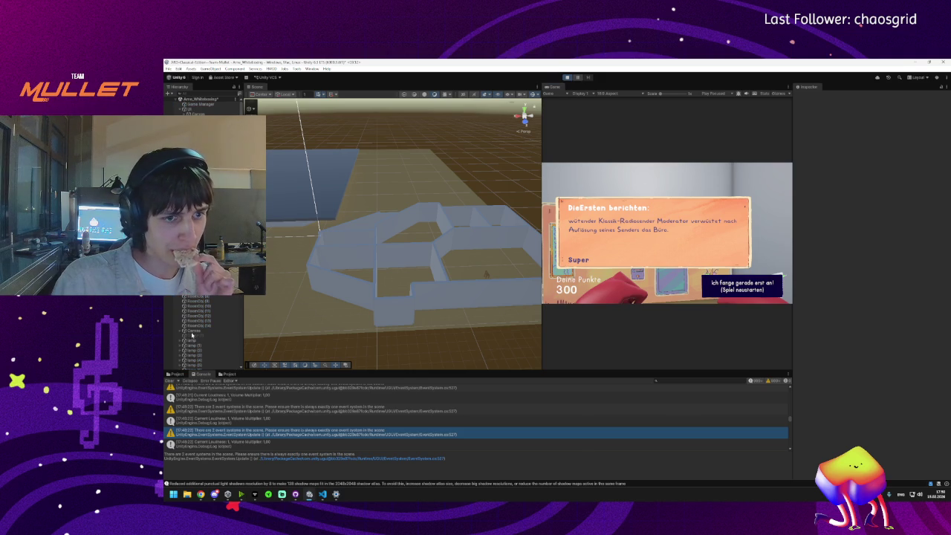
# Step: Frame the Canvas and inspect its Image element and the StartScreen object
pyautogui.doubleClick(190, 331)
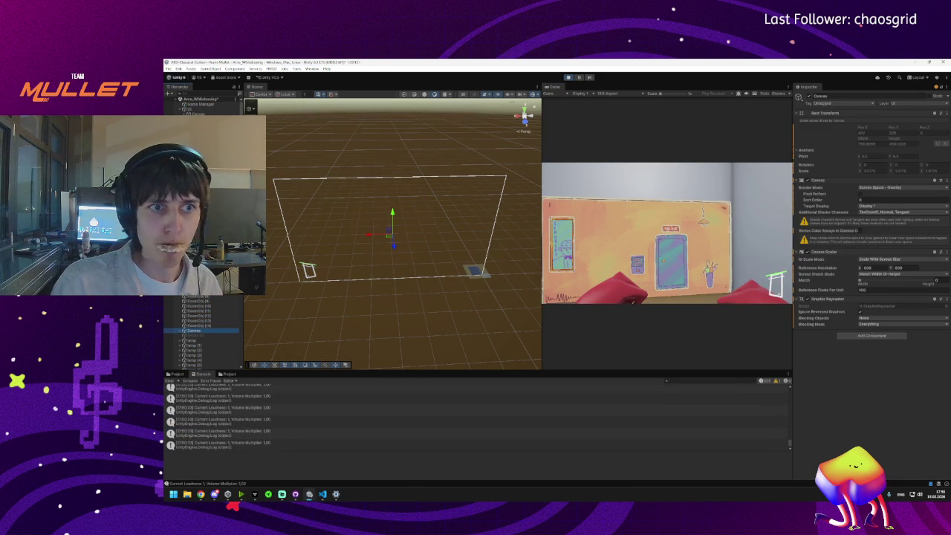
pyautogui.click(191, 110)
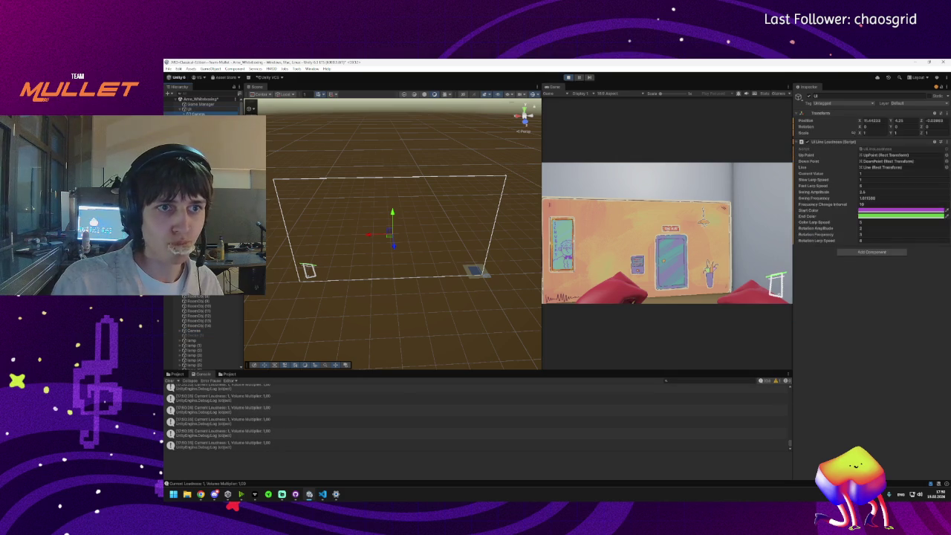
pyautogui.click(197, 114)
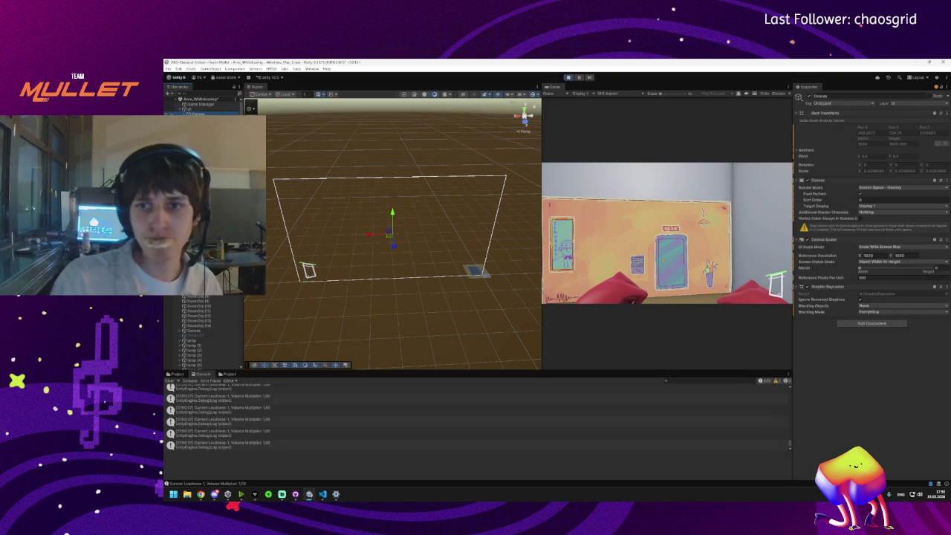
pyautogui.click(308, 269)
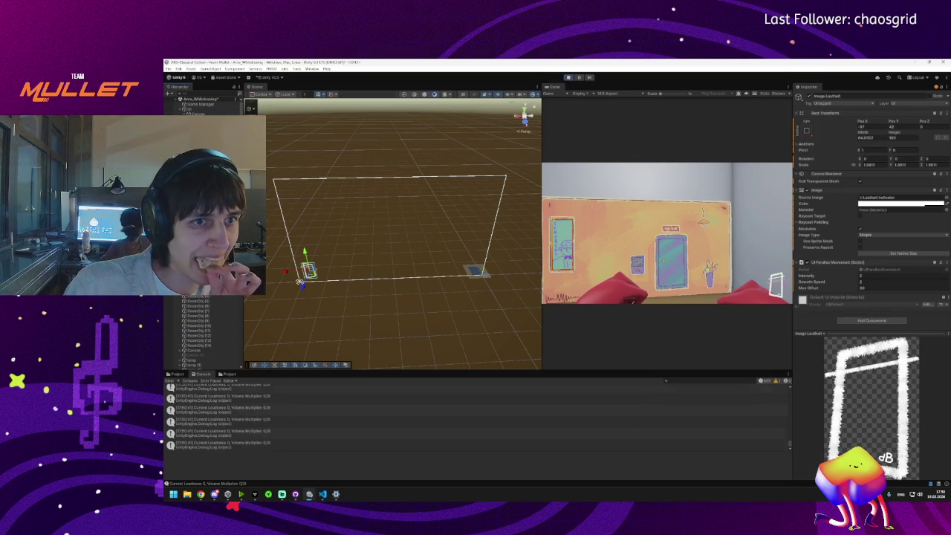
pyautogui.click(197, 350)
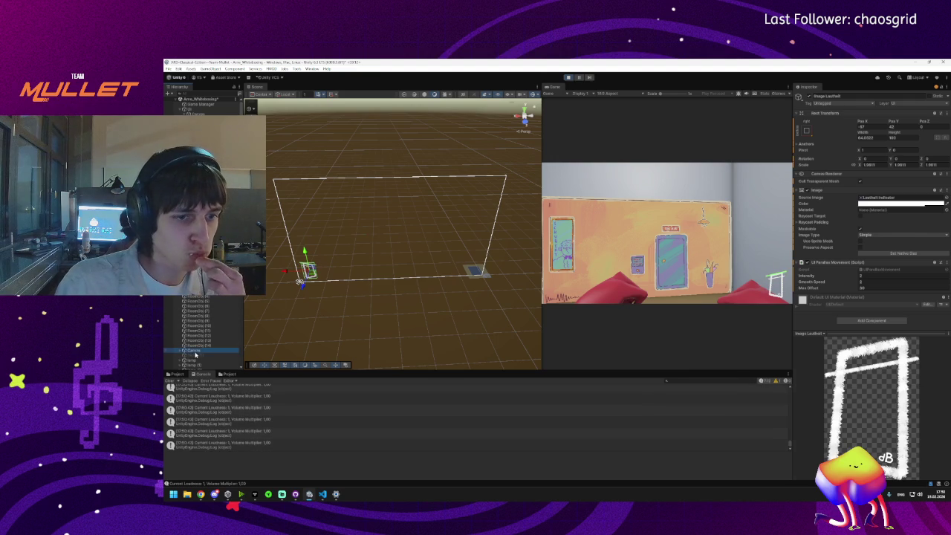
pyautogui.click(199, 356)
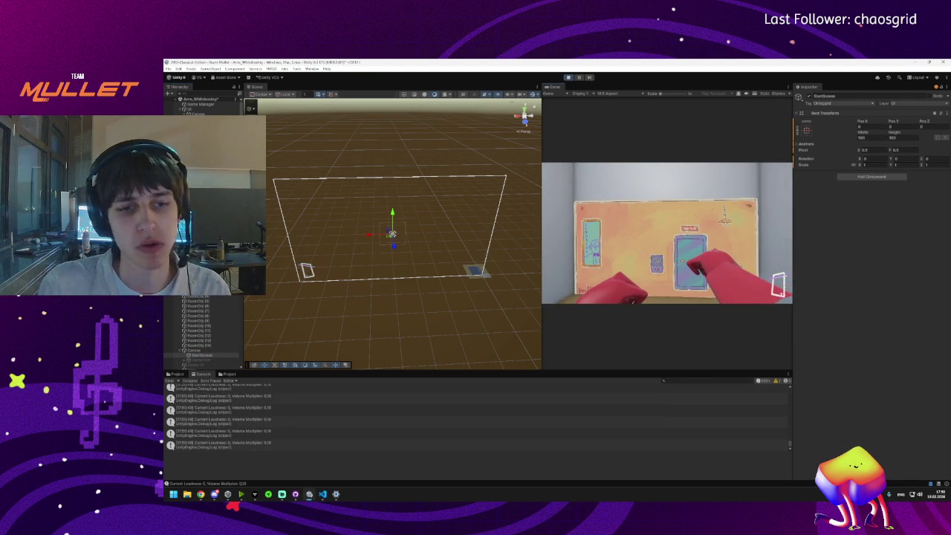
# Step: Comment out the loudness Debug.Log line in SoundManager.cs with // and return to Unity
pyautogui.press('super')
pyautogui.click(404, 445)
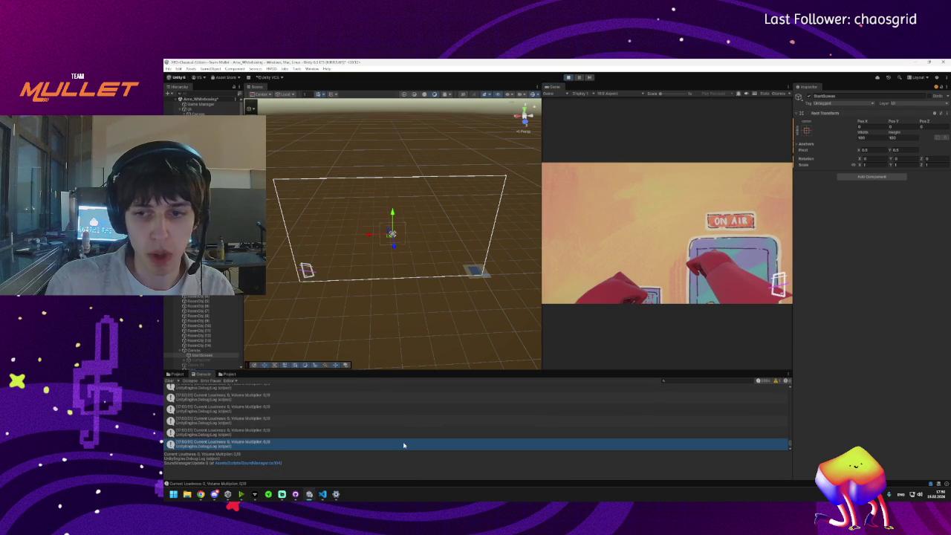
pyautogui.doubleClick(404, 445)
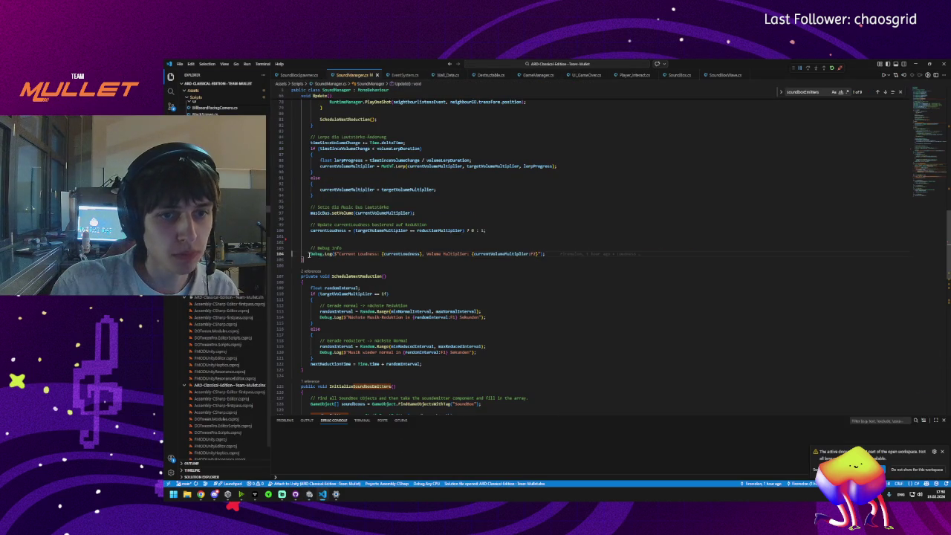
pyautogui.write('//')
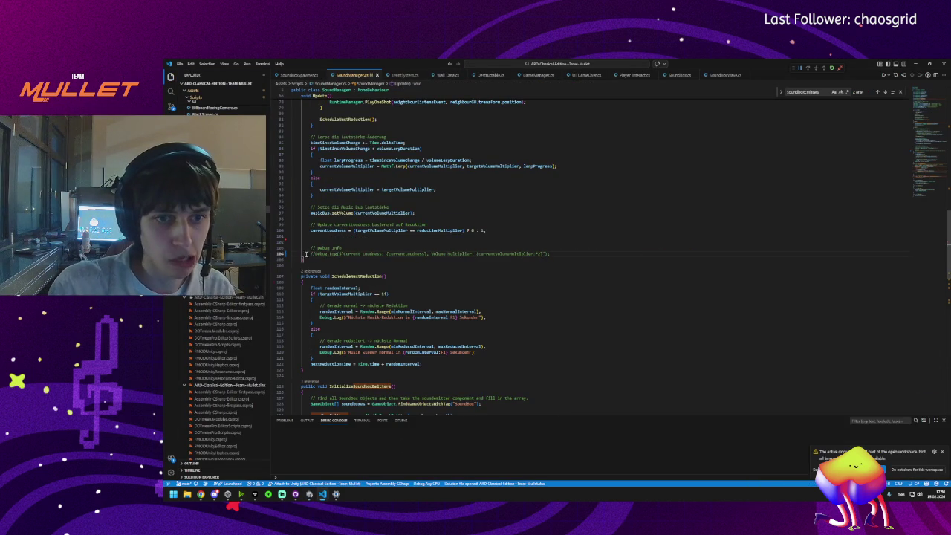
pyautogui.click(311, 494)
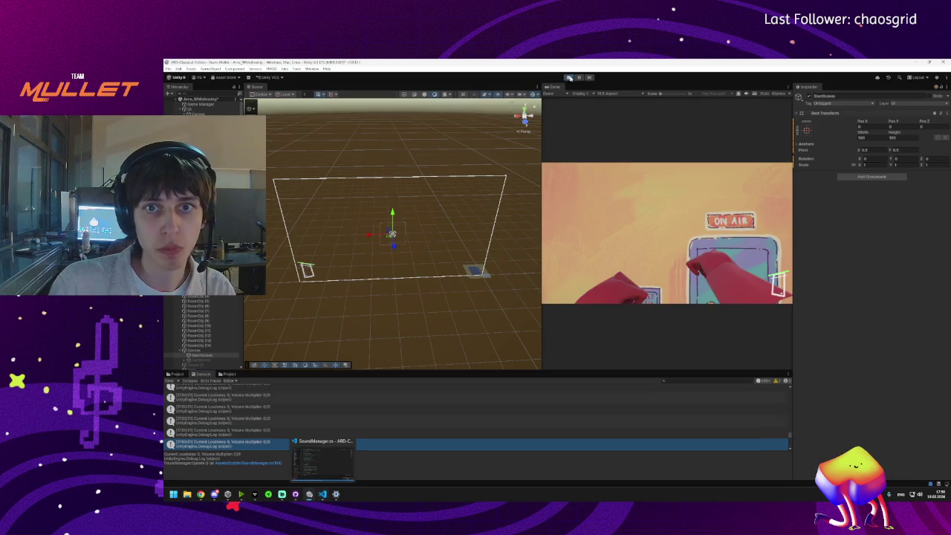
# Step: Play the game, then orbit the Scene view and focus on a WallPart_Thin piece
pyautogui.click(569, 78)
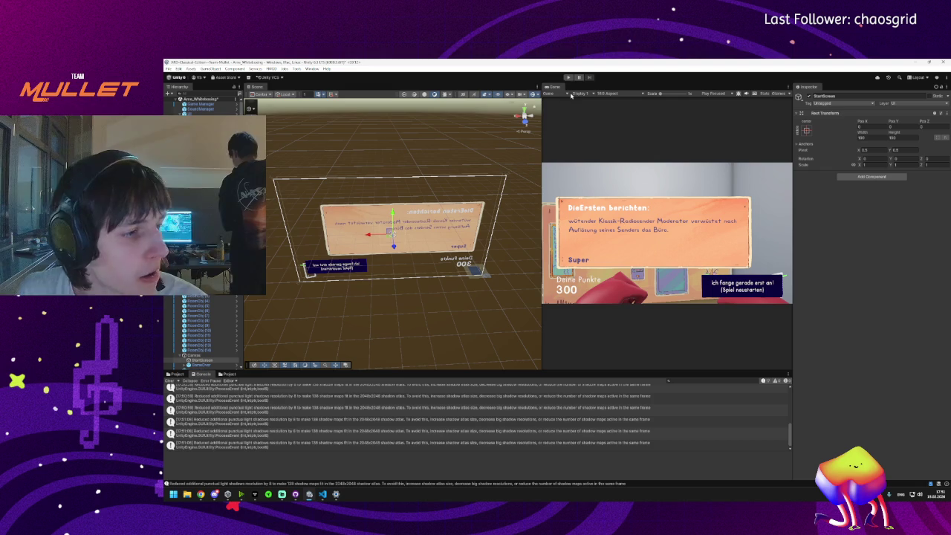
pyautogui.moveTo(431, 223)
pyautogui.mouseDown()
pyautogui.moveTo(460, 219)
pyautogui.moveTo(443, 219)
pyautogui.moveTo(443, 203)
pyautogui.moveTo(299, 250)
pyautogui.moveTo(347, 238)
pyautogui.moveTo(448, 260)
pyautogui.moveTo(441, 248)
pyautogui.moveTo(446, 260)
pyautogui.moveTo(346, 235)
pyautogui.mouseUp()
pyautogui.click(443, 203)
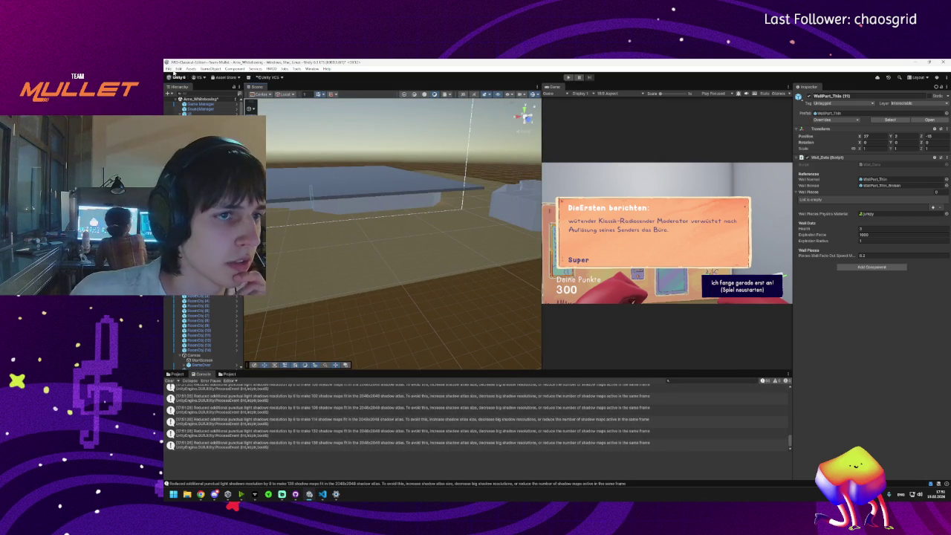
# Step: Open the project's Build Profiles from the File menu
pyautogui.click(169, 69)
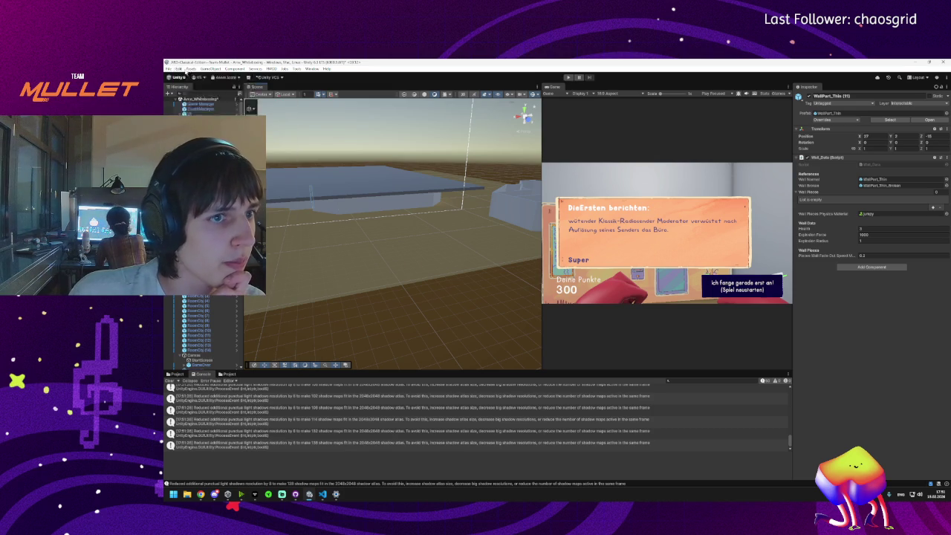
pyautogui.moveTo(181, 70)
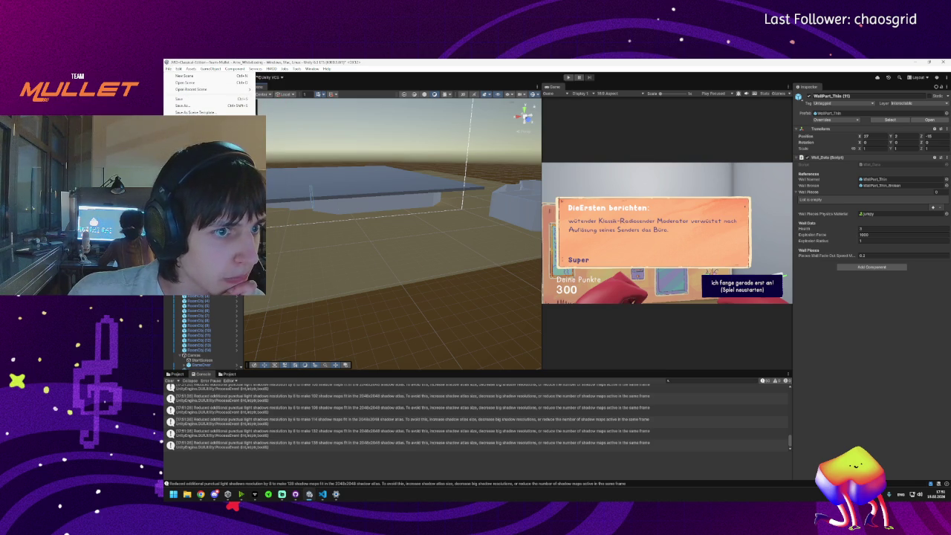
pyautogui.click(193, 138)
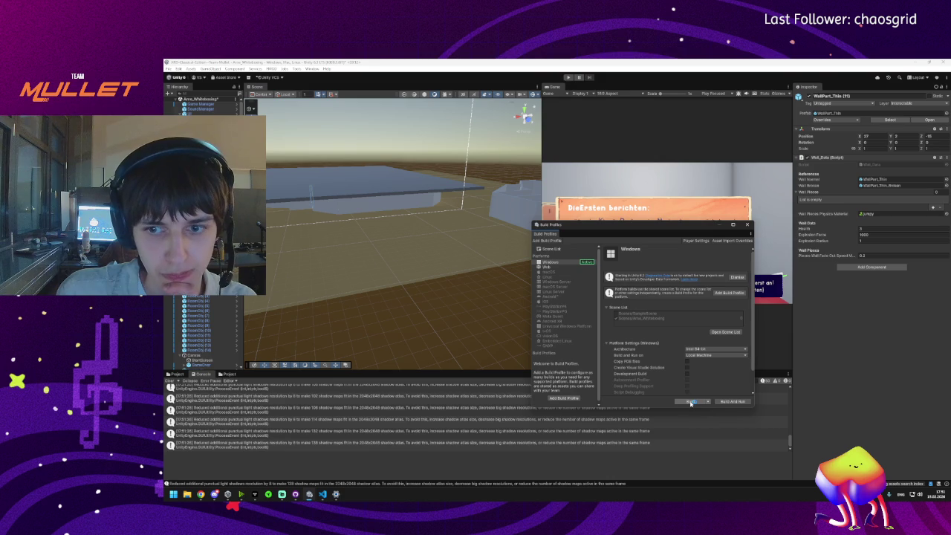
# Step: Dismiss the build notice, start the Windows build, and navigate up to Dokumente
pyautogui.click(736, 277)
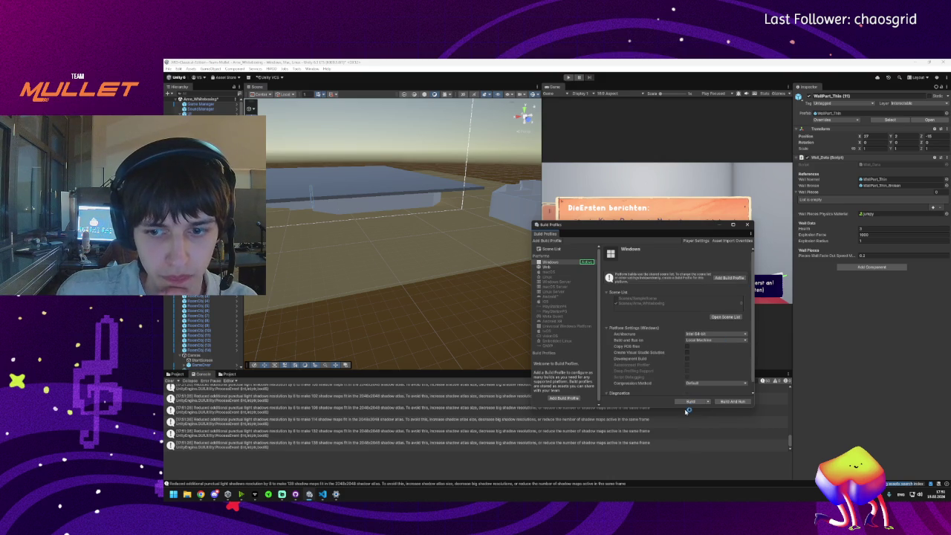
pyautogui.click(690, 401)
pyautogui.moveTo(201, 494)
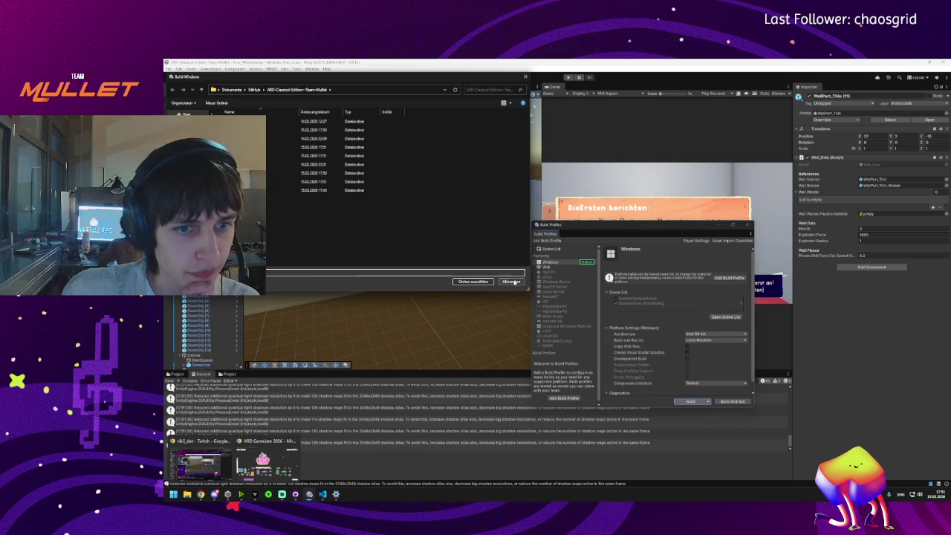
pyautogui.rightClick(269, 218)
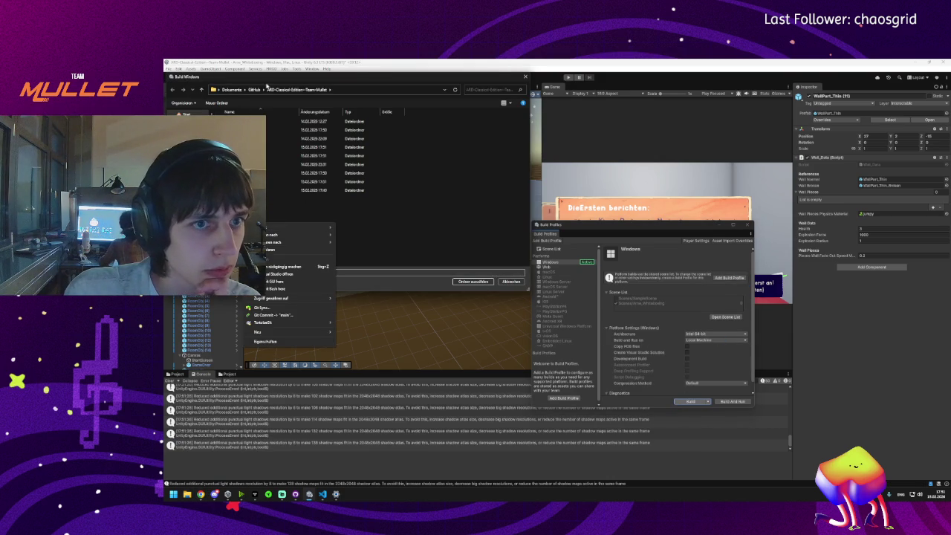
pyautogui.click(269, 77)
pyautogui.click(231, 89)
# Step: Create a new Builds folder in Dokumente and choose it as the build destination
pyautogui.rightClick(266, 178)
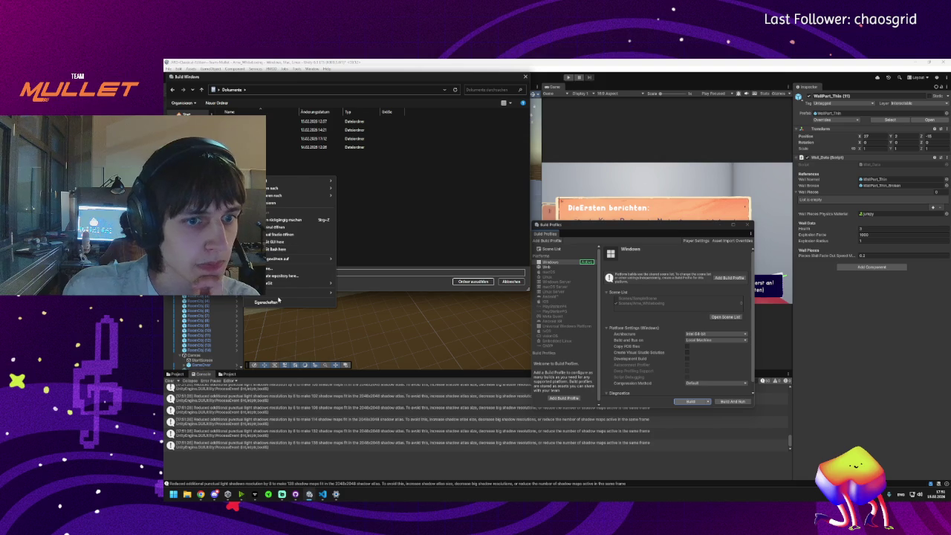
pyautogui.moveTo(312, 292)
pyautogui.click(362, 292)
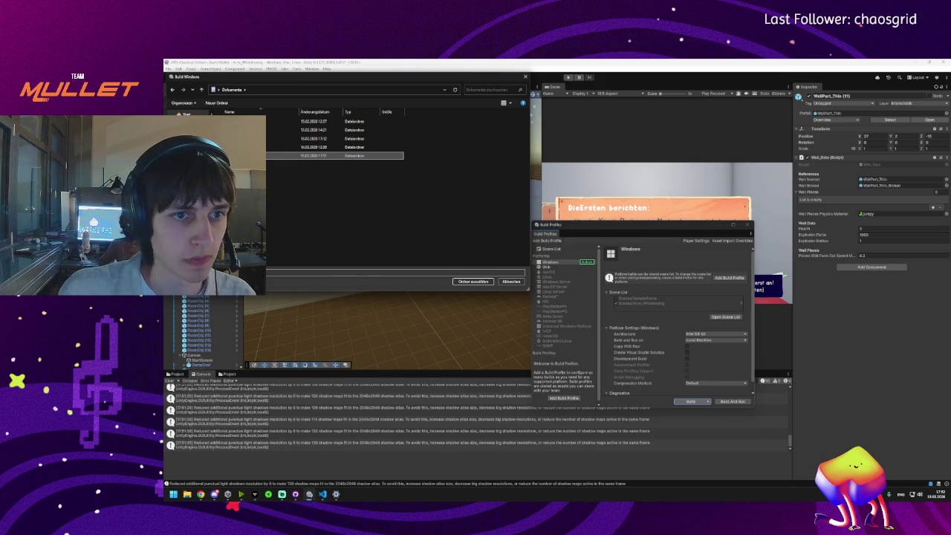
pyautogui.doubleClick(275, 155)
pyautogui.rightClick(296, 168)
pyautogui.click(416, 225)
pyautogui.click(476, 281)
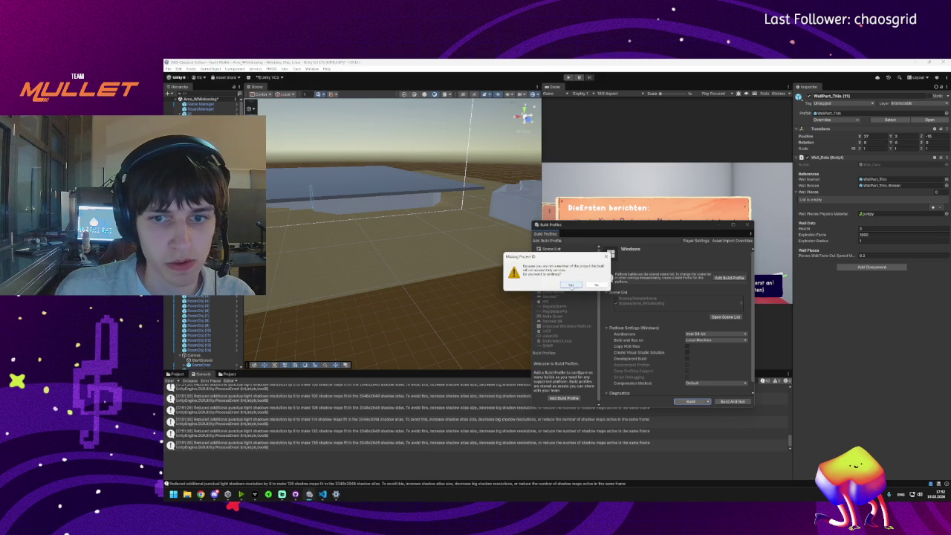
# Step: Proceed past the Missing Project ID warning, save the scene, and close Build Profiles after the failed build
pyautogui.click(571, 286)
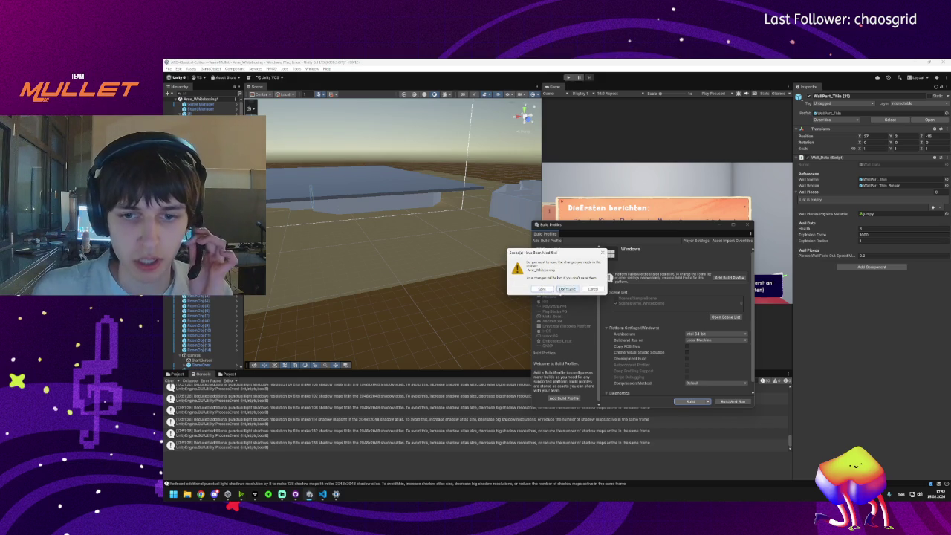
pyautogui.click(548, 290)
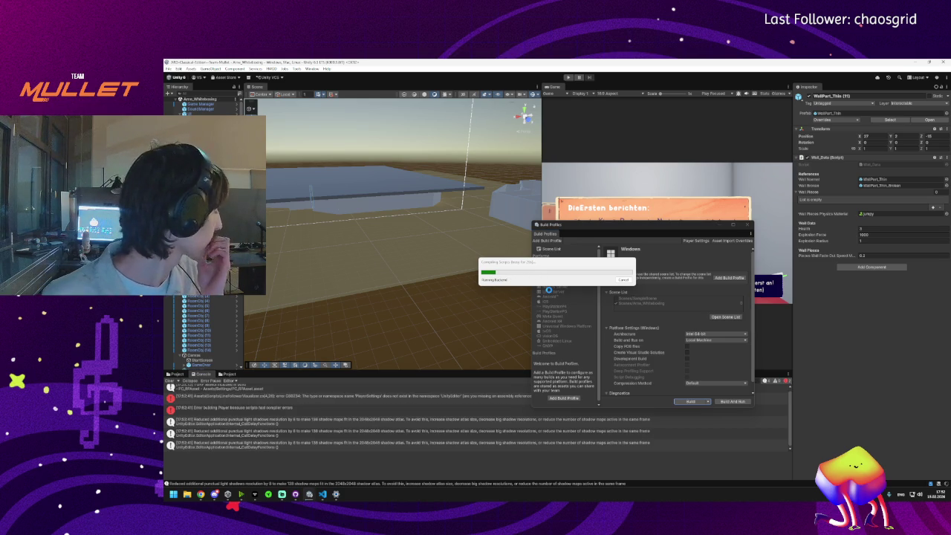
pyautogui.click(324, 420)
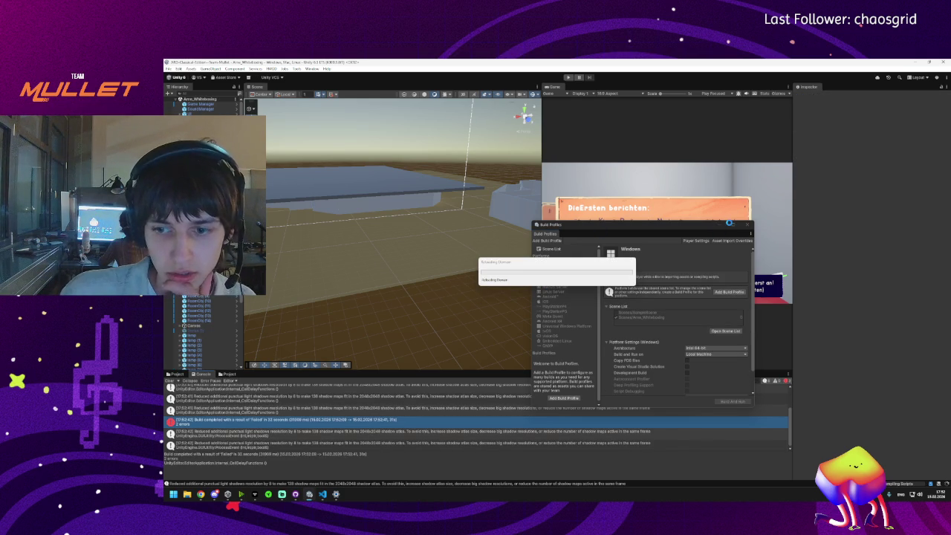
pyautogui.moveTo(227, 493)
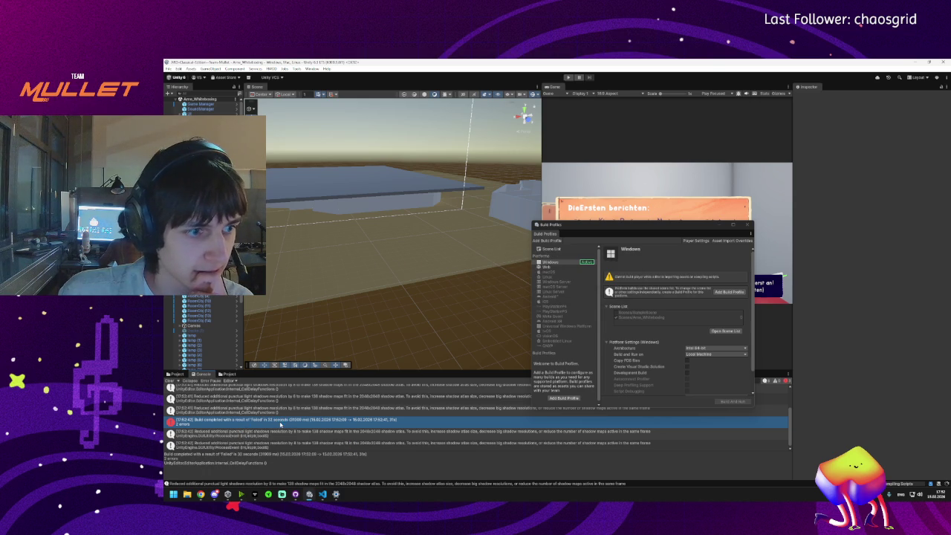
pyautogui.click(747, 224)
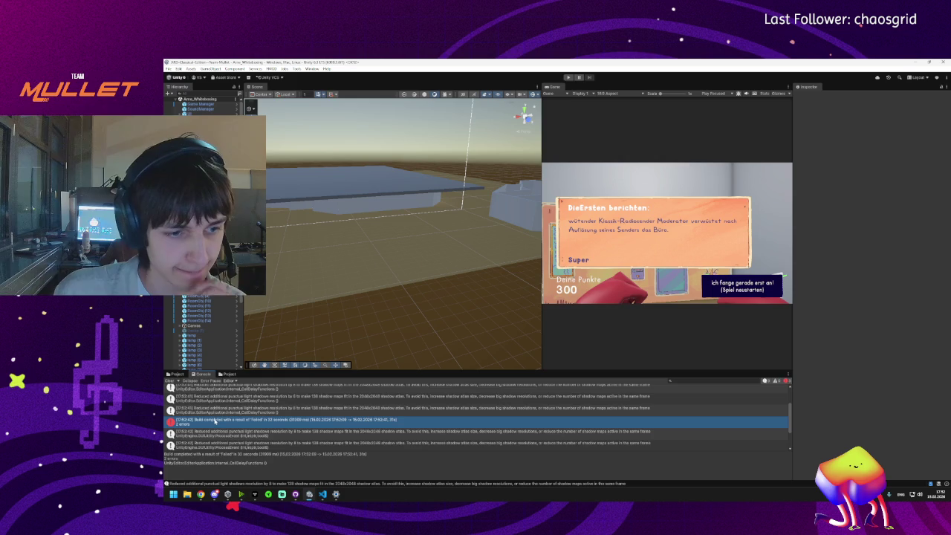
# Step: Open LineFollowerVisualizer.cs from the CS0234 PlayerSettings compile error in the Console
pyautogui.scroll(-2, 215, 421)
pyautogui.scroll(2, 217, 421)
pyautogui.click(226, 413)
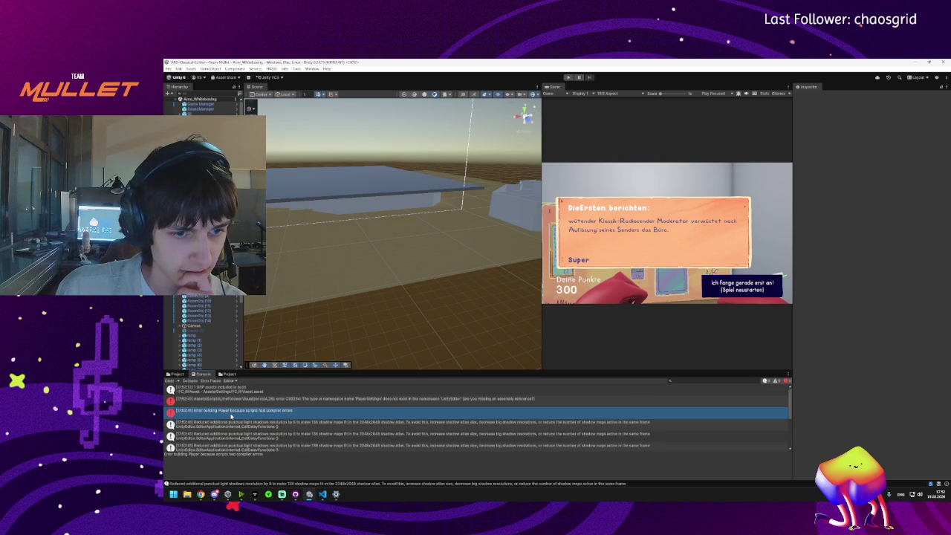
pyautogui.click(221, 400)
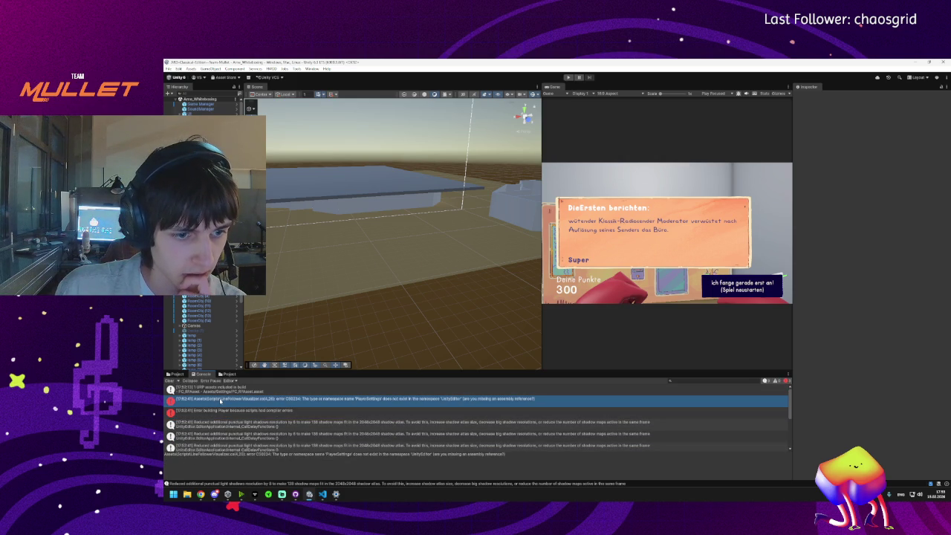
pyautogui.doubleClick(220, 400)
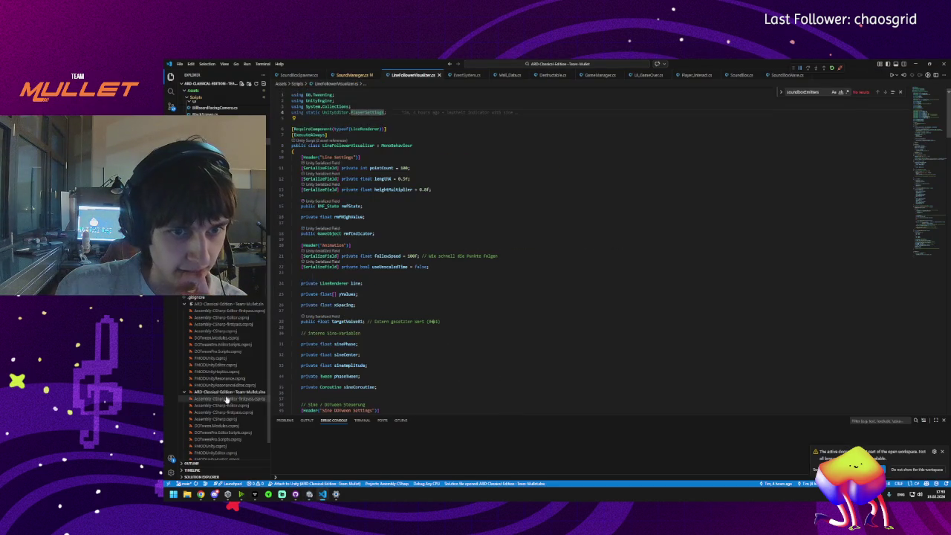
# Step: Delete the 'using static UnityEditor.PlayerSettings;' line, save LineFollowerVisualizer.cs, and return to Unity
pyautogui.click(382, 113)
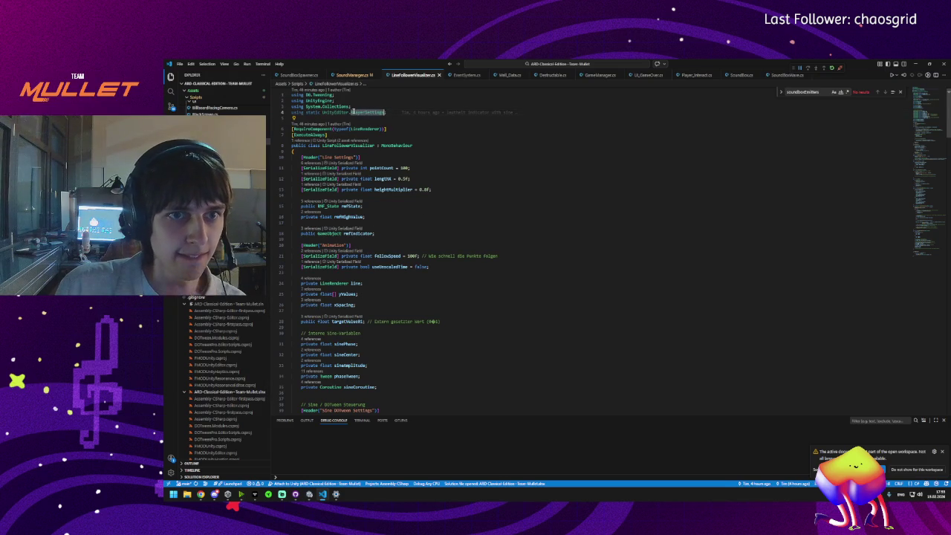
pyautogui.hotkey('shift', 'Home')
pyautogui.press('BackSpace')
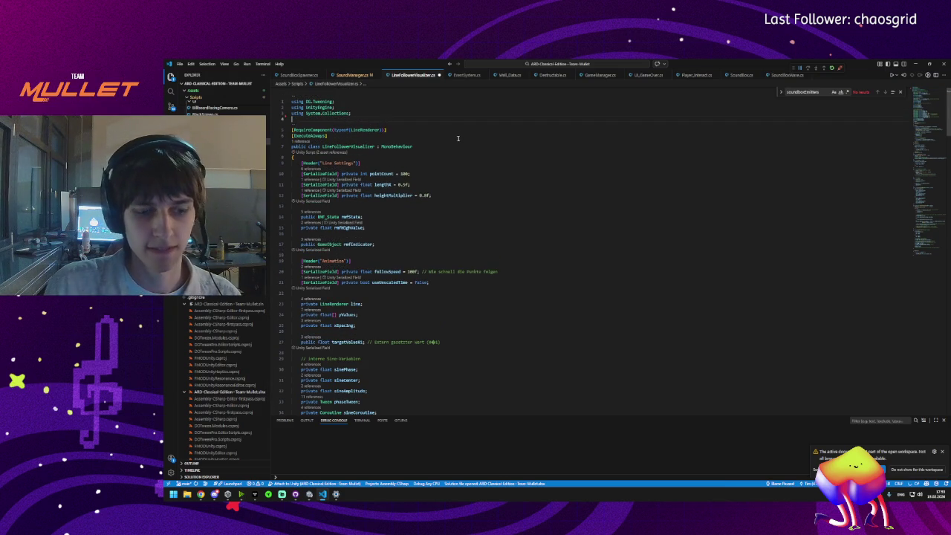
pyautogui.hotkey('ctrl', 's')
pyautogui.click(918, 65)
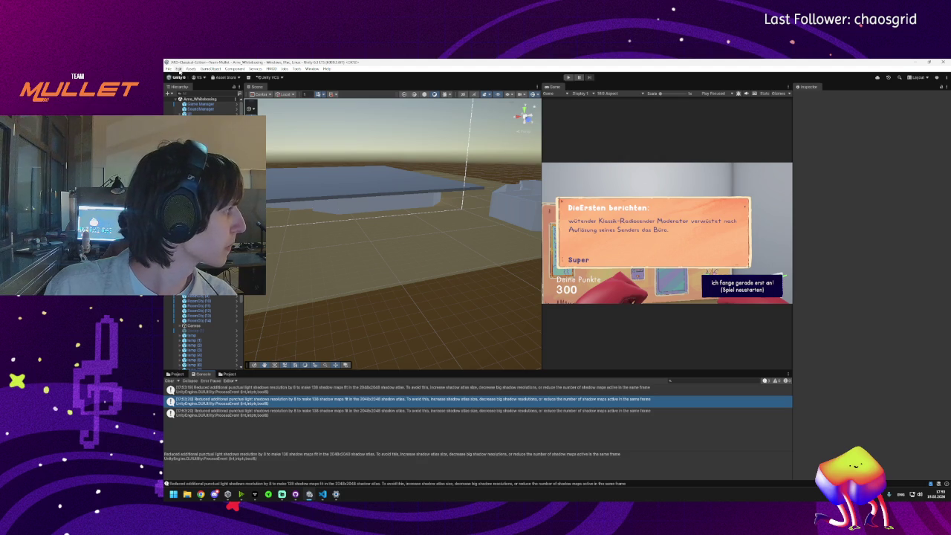
# Step: Build for Windows into Dokumente > Builds, continuing past the Missing Project ID warning
pyautogui.click(190, 69)
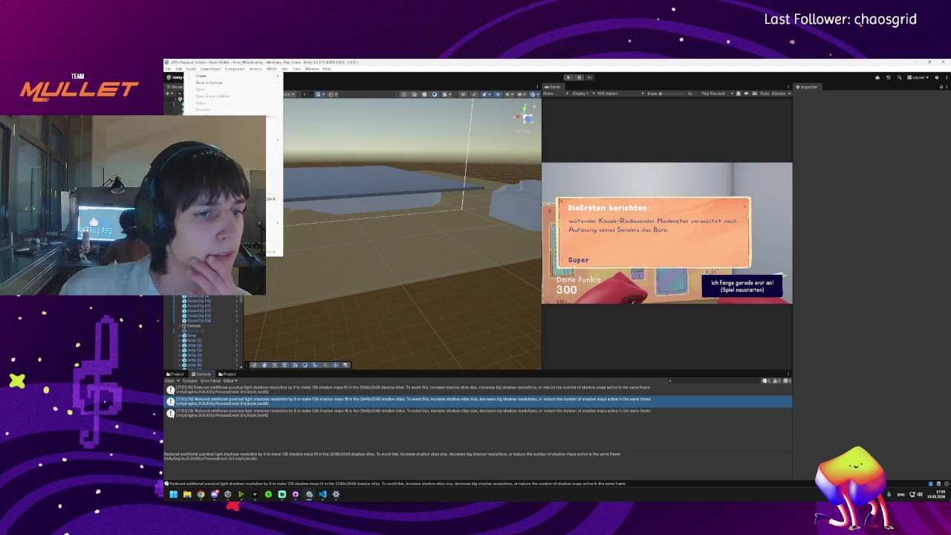
pyautogui.moveTo(179, 69)
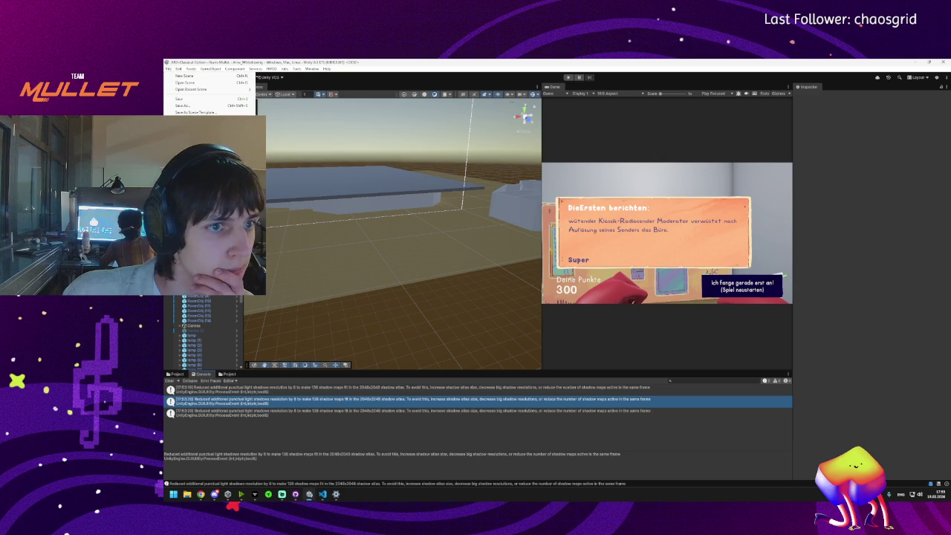
pyautogui.click(190, 145)
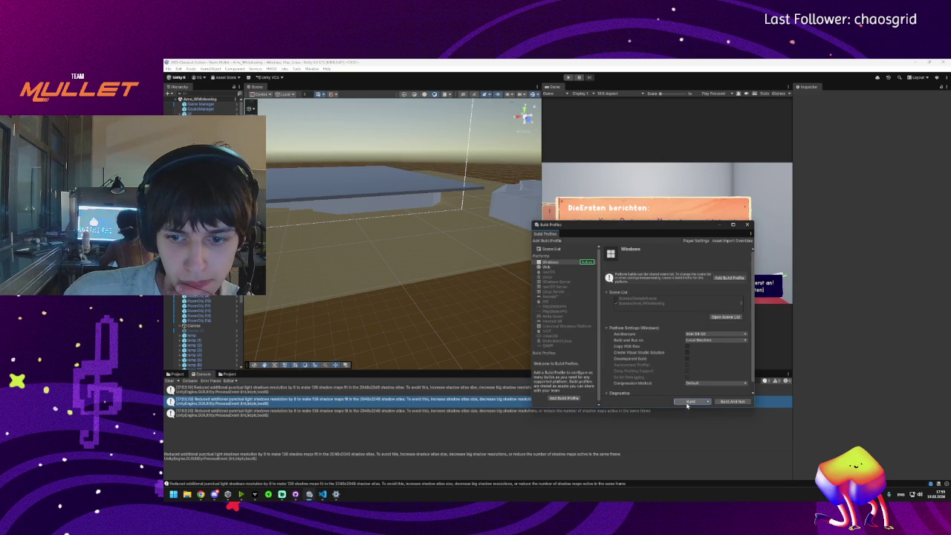
pyautogui.click(689, 402)
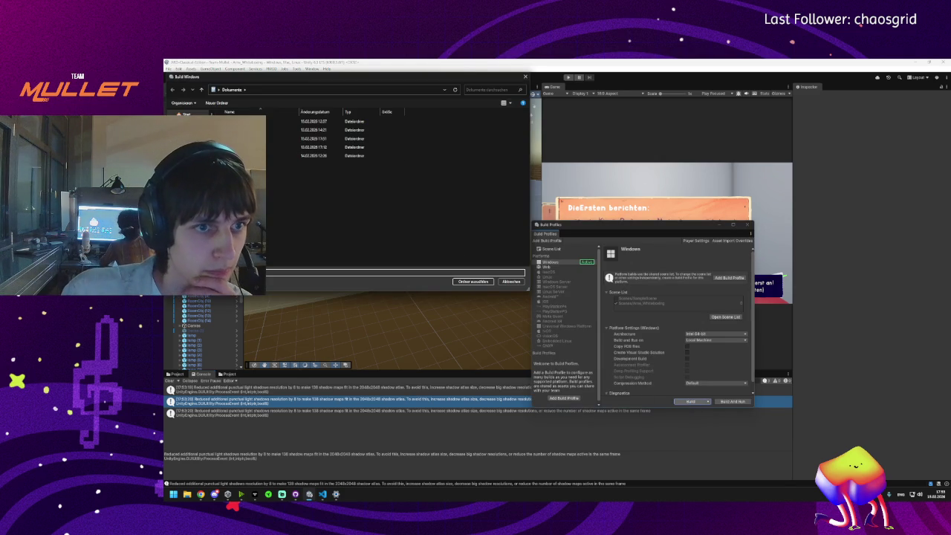
pyautogui.doubleClick(312, 138)
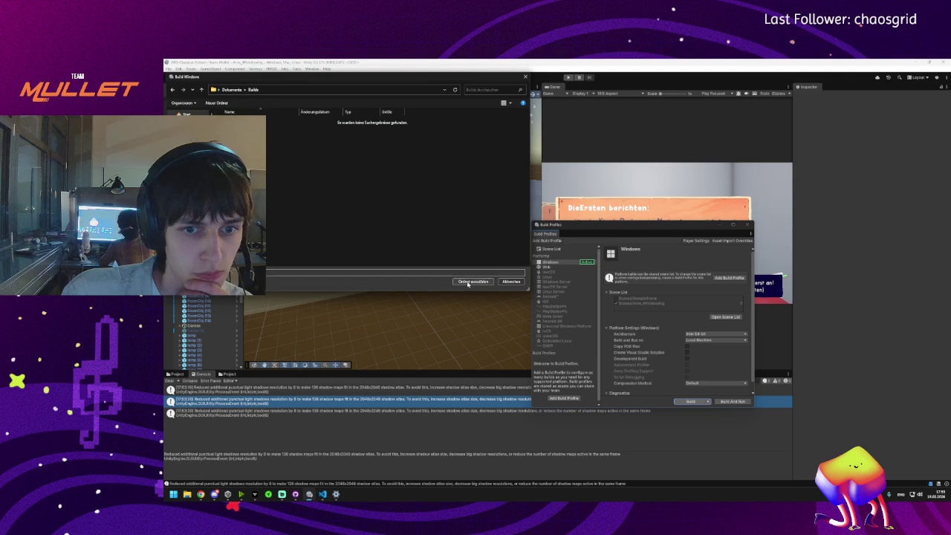
pyautogui.click(473, 282)
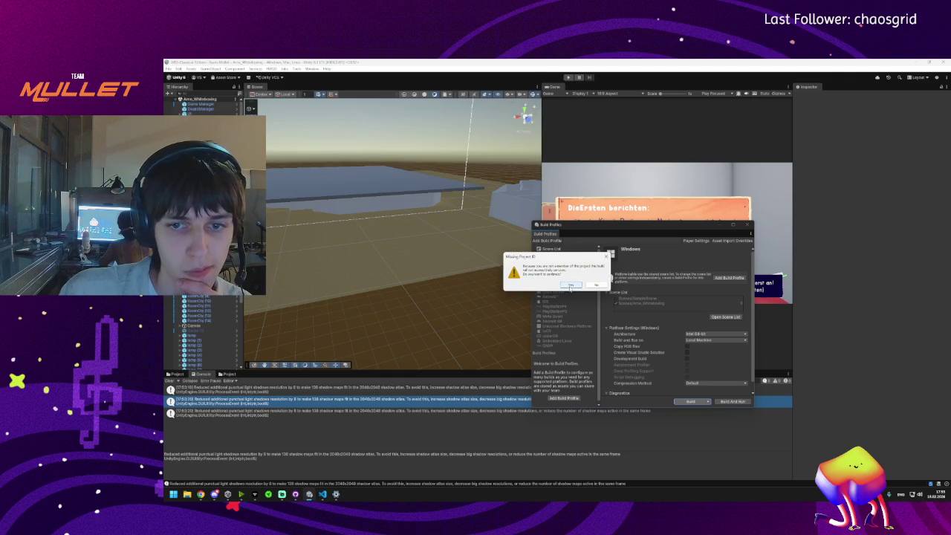
pyautogui.click(570, 285)
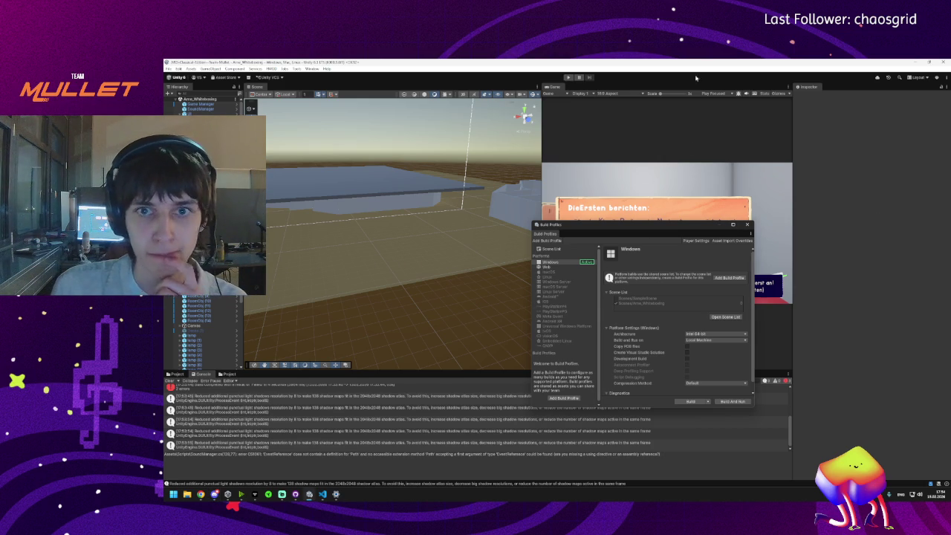
# Step: Dock and widen the Build Profiles panel, then open the CS1061 SoundManager.cs console error in VS Code
pyautogui.moveTo(540, 235)
pyautogui.mouseDown()
pyautogui.moveTo(892, 87)
pyautogui.moveTo(855, 88)
pyautogui.mouseUp()
pyautogui.moveTo(799, 167); pyautogui.dragTo(719, 168)
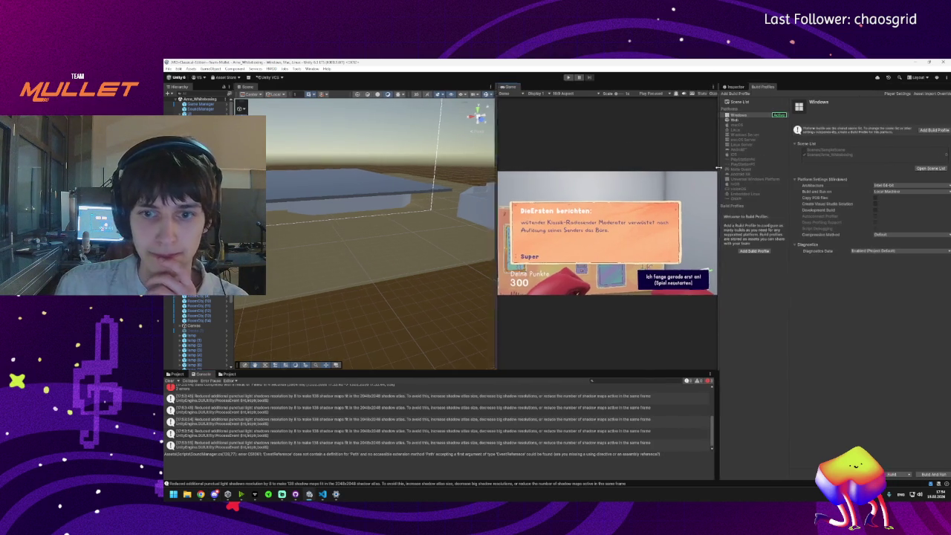
pyautogui.scroll(-1, 222, 436)
pyautogui.click(223, 428)
pyautogui.scroll(2, 220, 416)
pyautogui.click(220, 401)
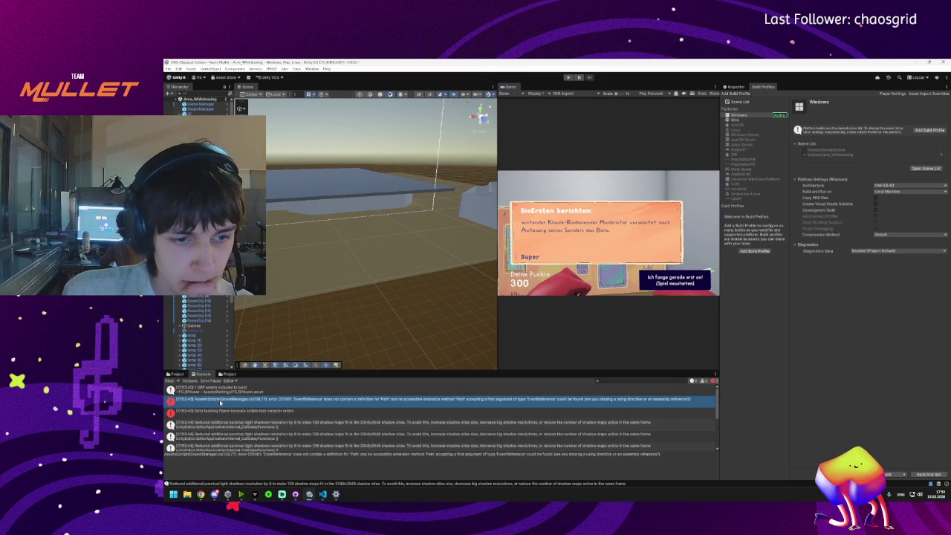
pyautogui.doubleClick(220, 400)
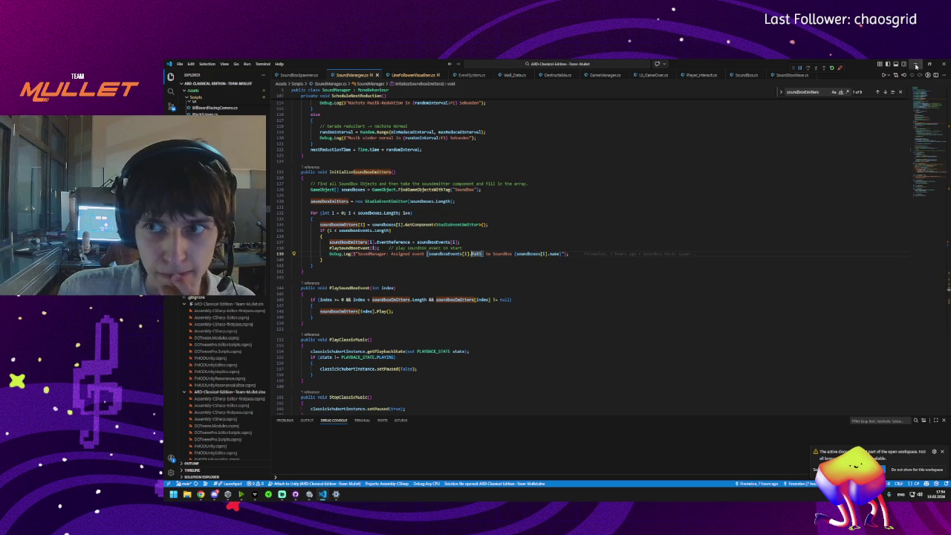
# Step: Switch from SoundManager.cs in VS Code back to the Unity editor
pyautogui.hotkey('alt', 'Tab')
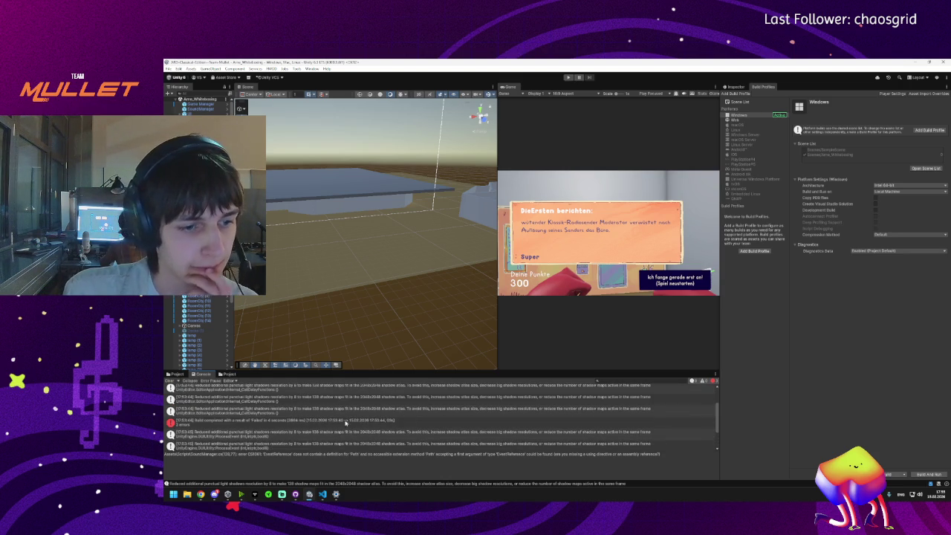
# Step: Read the failed-build errors in the Unity Console, then return to SoundManager.cs in VS Code
pyautogui.scroll(2, 279, 421)
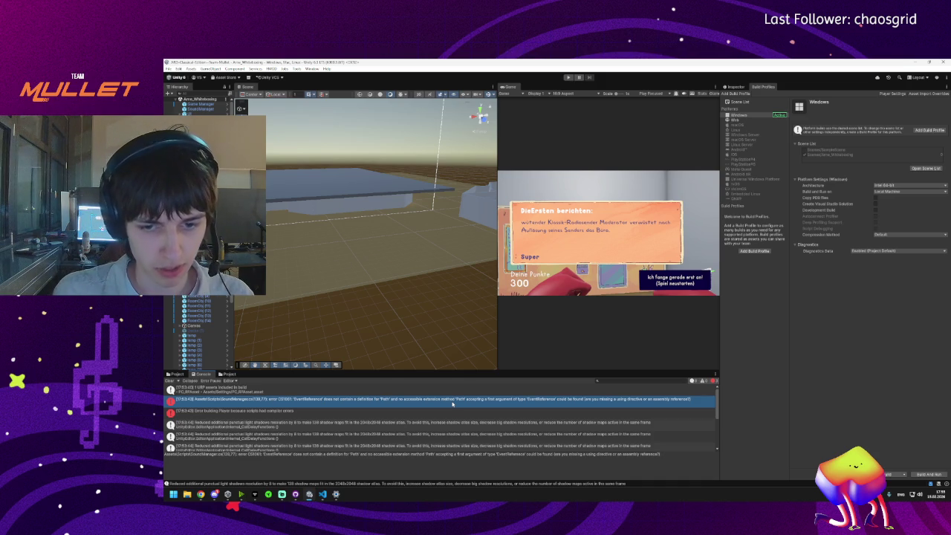
pyautogui.click(326, 496)
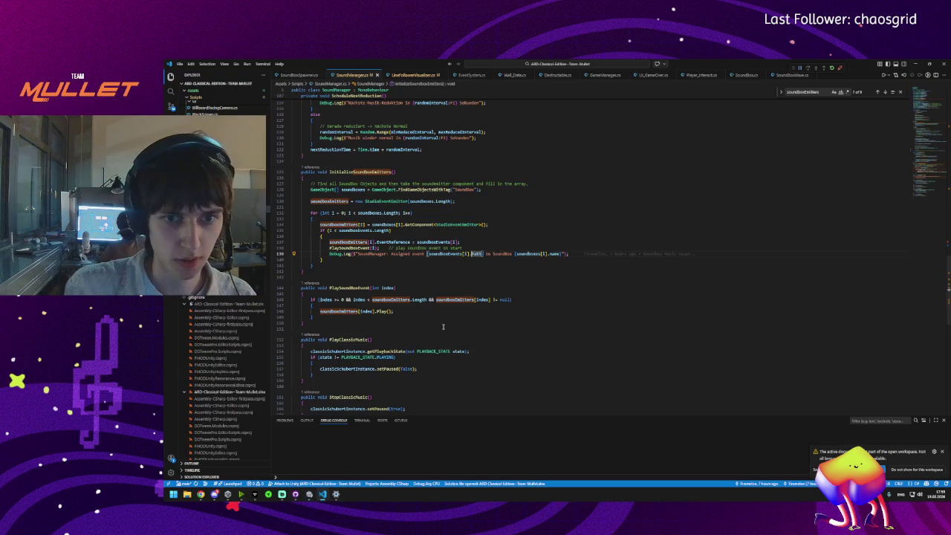
# Step: Comment out the line 139 Debug.Log using soundBoxEvents[i].Path in SoundManager.cs, then return to Unity
pyautogui.click(349, 258)
pyautogui.click(331, 255)
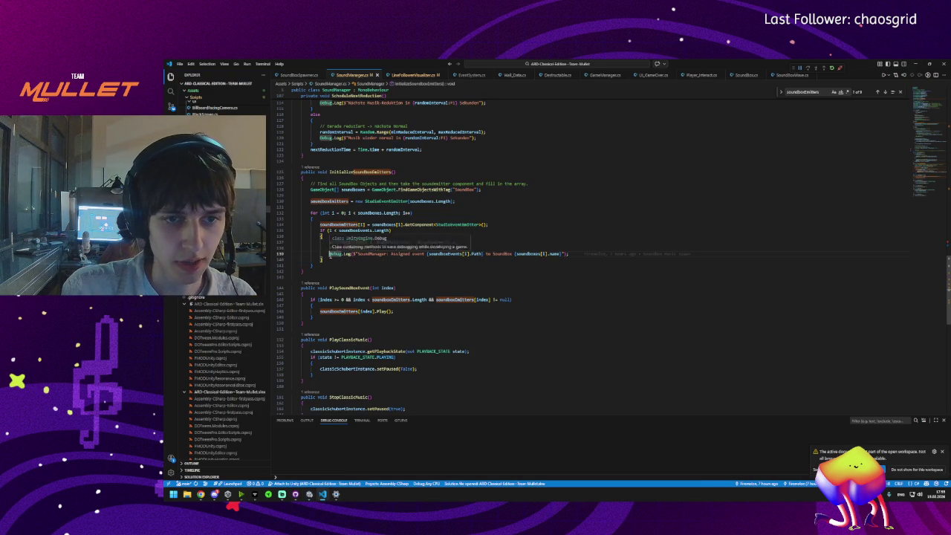
pyautogui.click(329, 254)
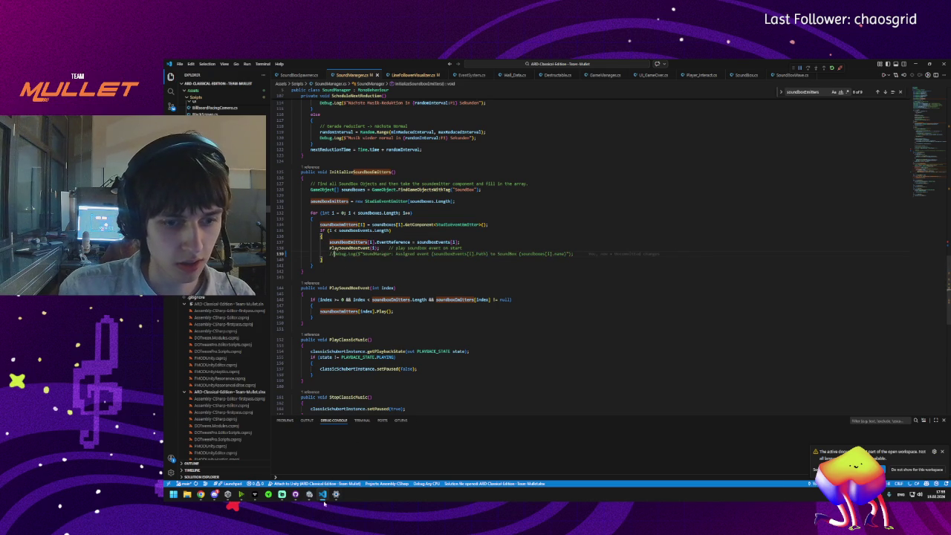
pyautogui.hotkey('alt', 'Tab')
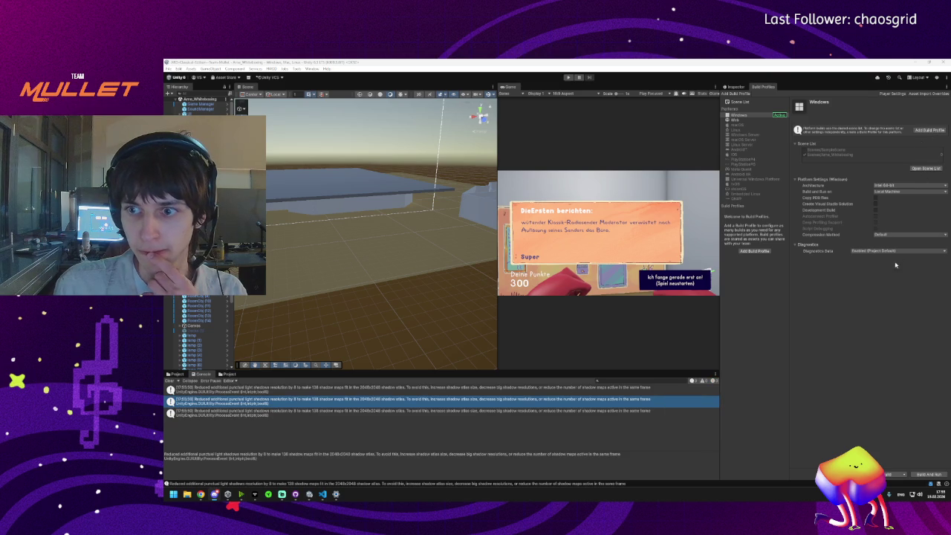
# Step: Rebuild the Windows game into Dokumente\Builds as ARD-Mullet.exe, then bring up GitHub Desktop
pyautogui.click(895, 474)
pyautogui.doubleClick(245, 138)
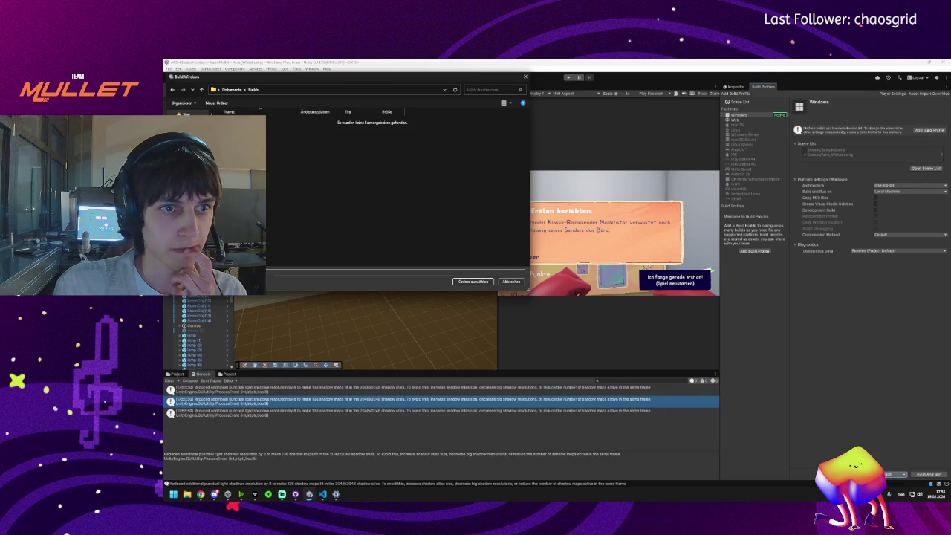
pyautogui.click(471, 282)
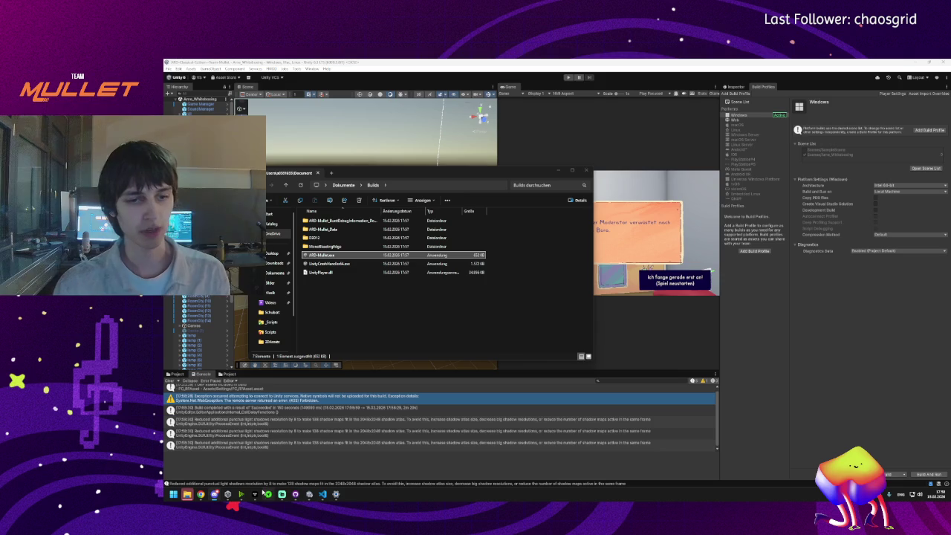
pyautogui.click(295, 495)
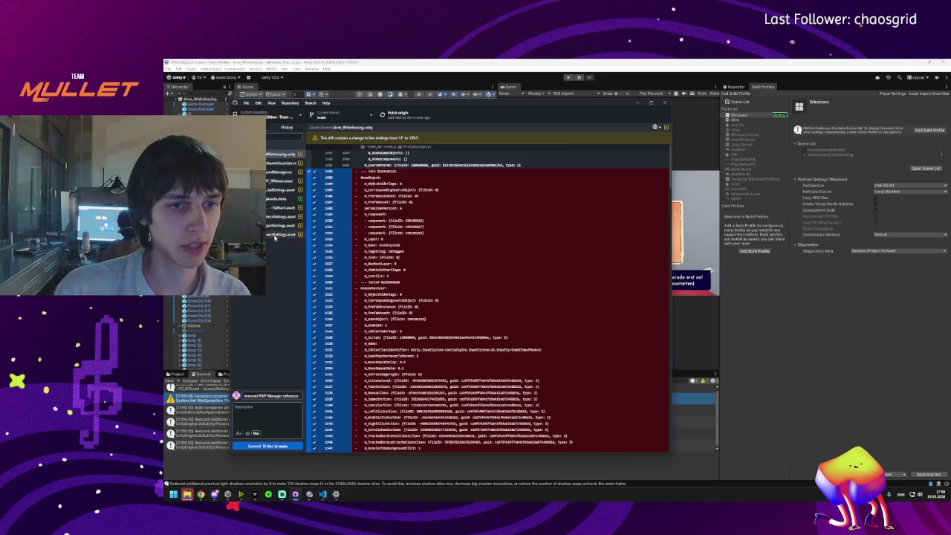